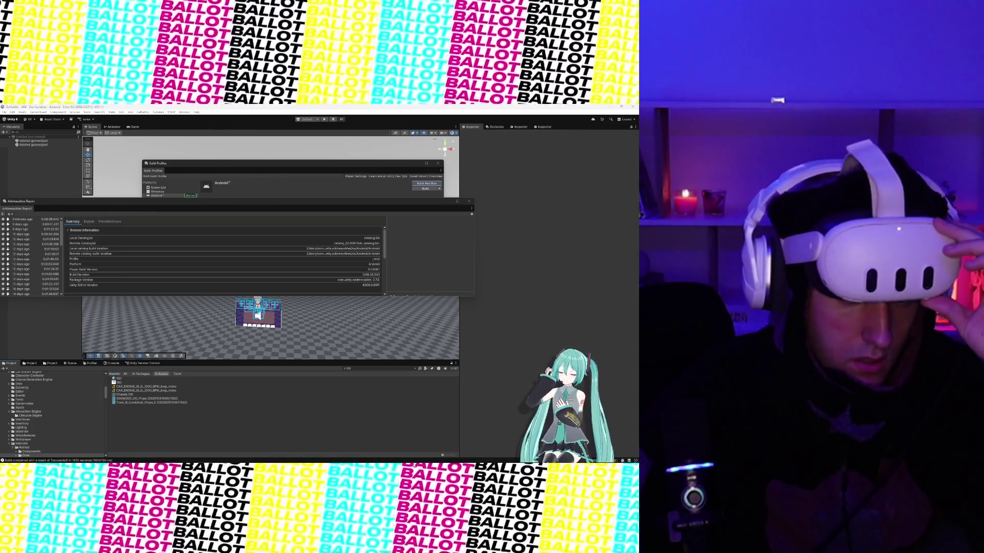
Open File Explorer at Home, then launch Command Prompt from the Start menu search.
mouse_move(362, 459)
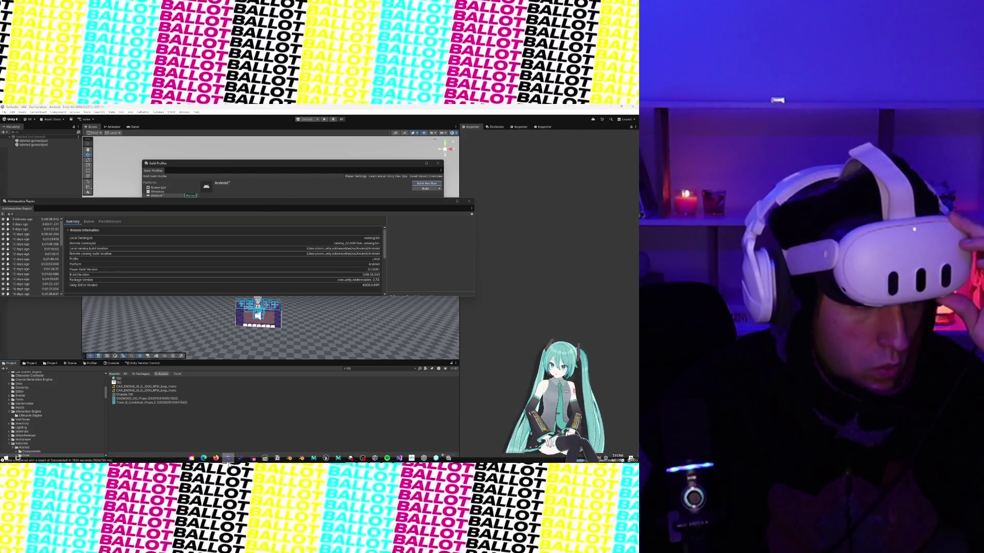
key(super+e)
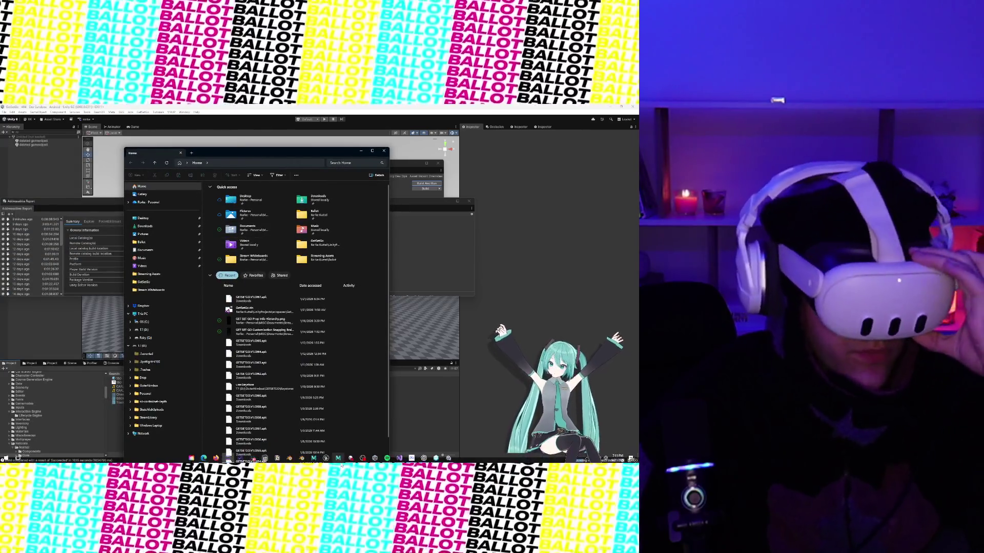
key(super)
key(Escape)
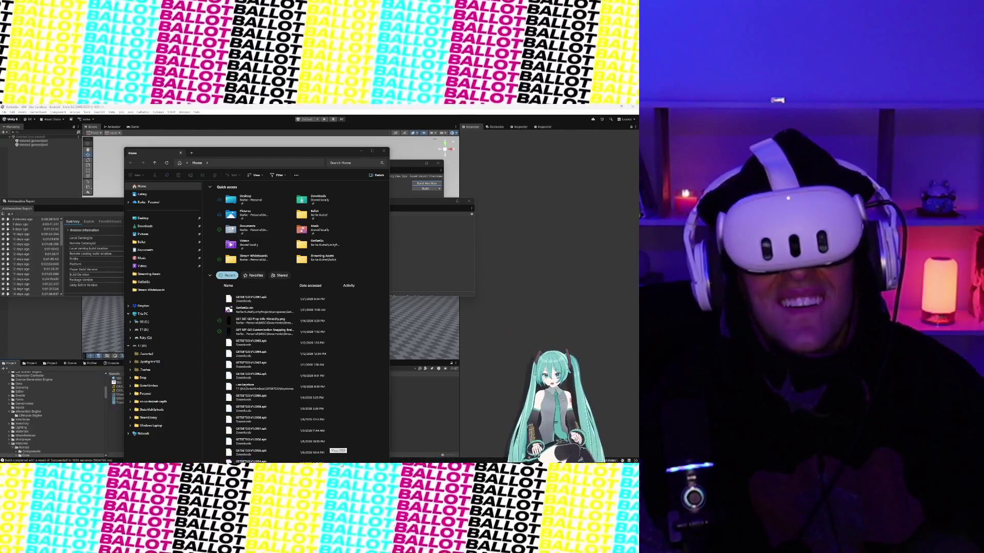
Move Command Prompt into the Downloads folder with cd downloads.
text(adb dev)
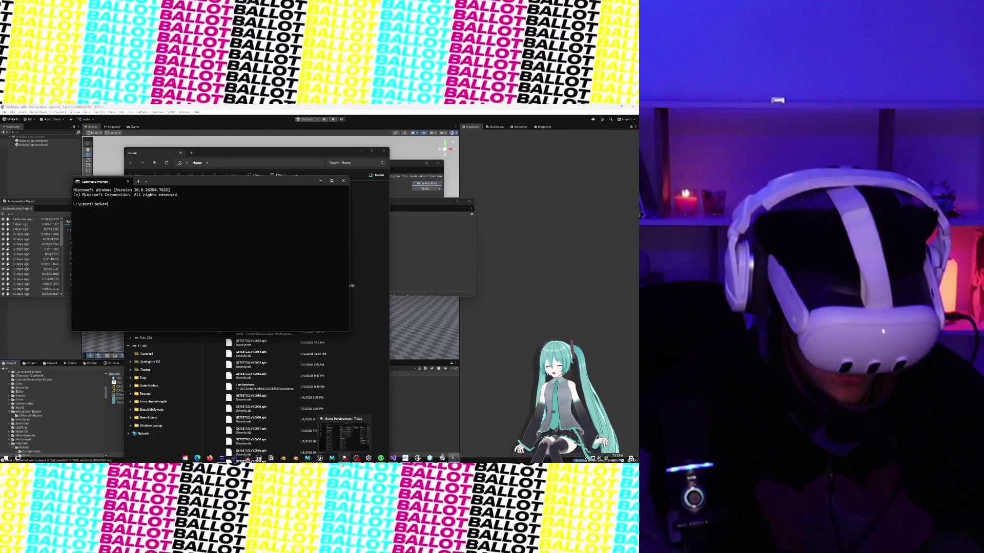
key(BackSpace)
key(BackSpace)
key(BackSpace)
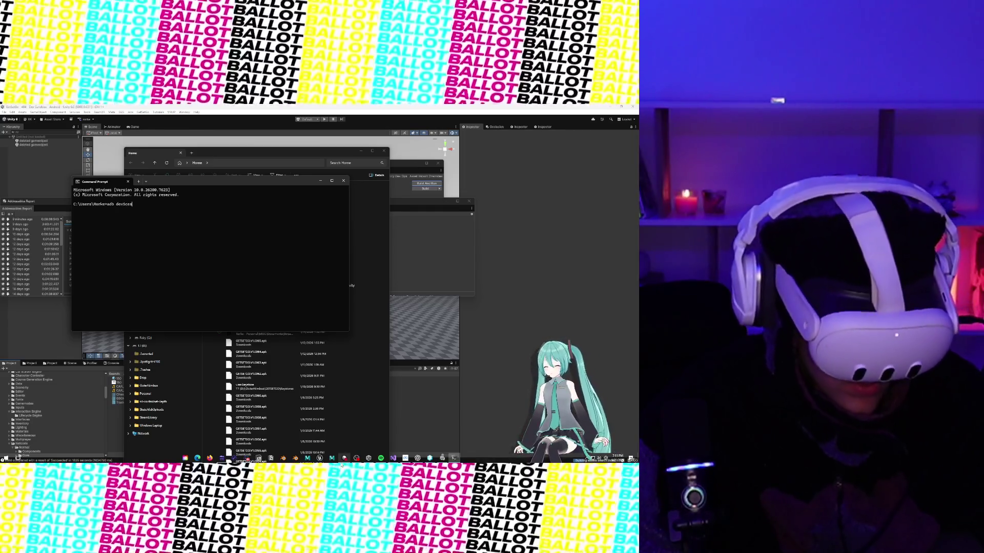
key(BackSpace)
key(BackSpace)
key(BackSpace)
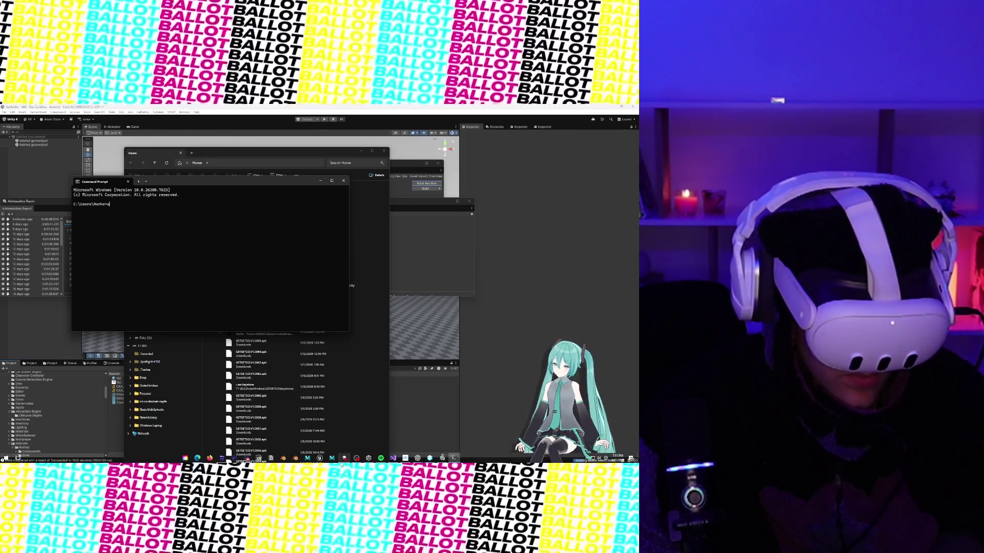
text(cd downloads)
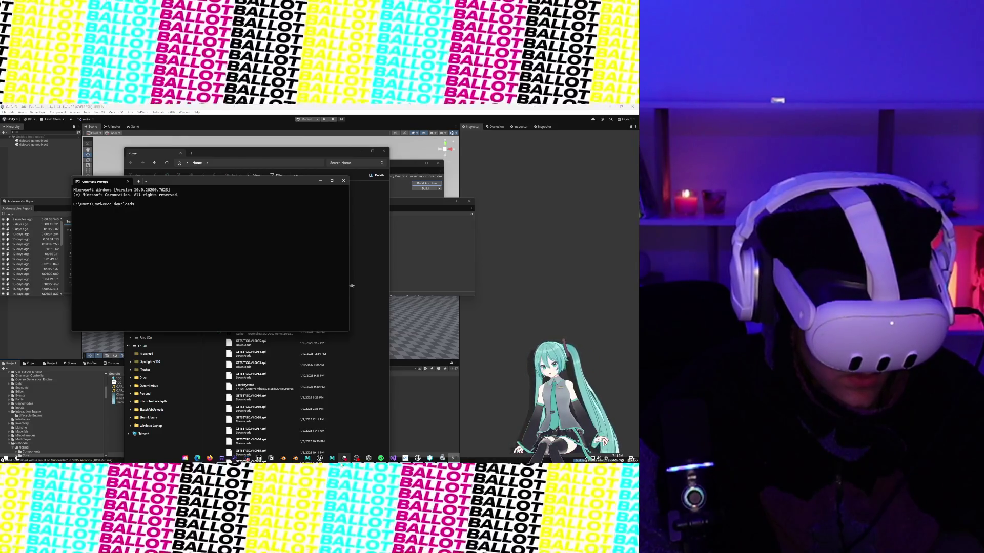
key(Return)
List the headset with adb devices, then try installing GETSETGO.V1.0067.apk (fails: version downgrade).
text(adb devic)
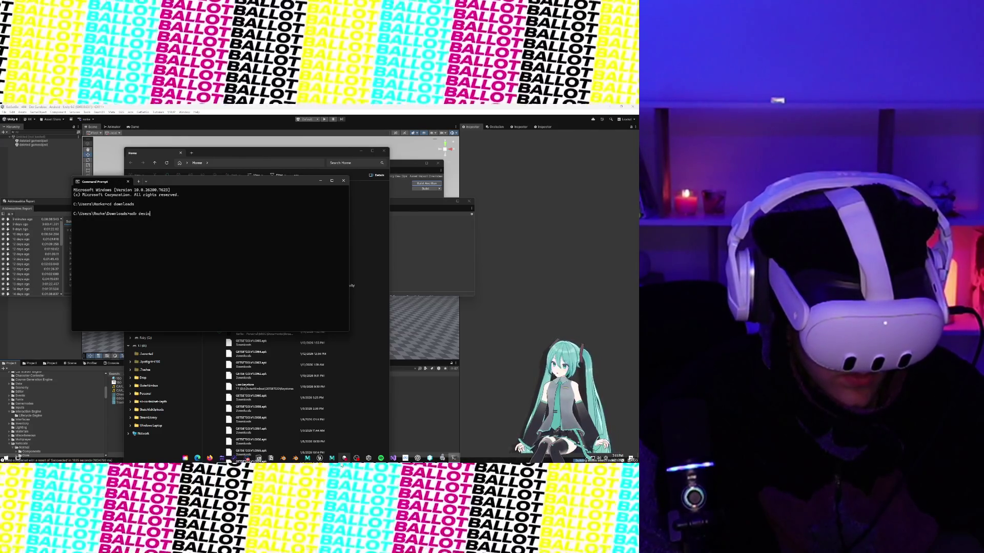
text(es)
key(Return)
text(adb install -r GETSETGO.V1.)
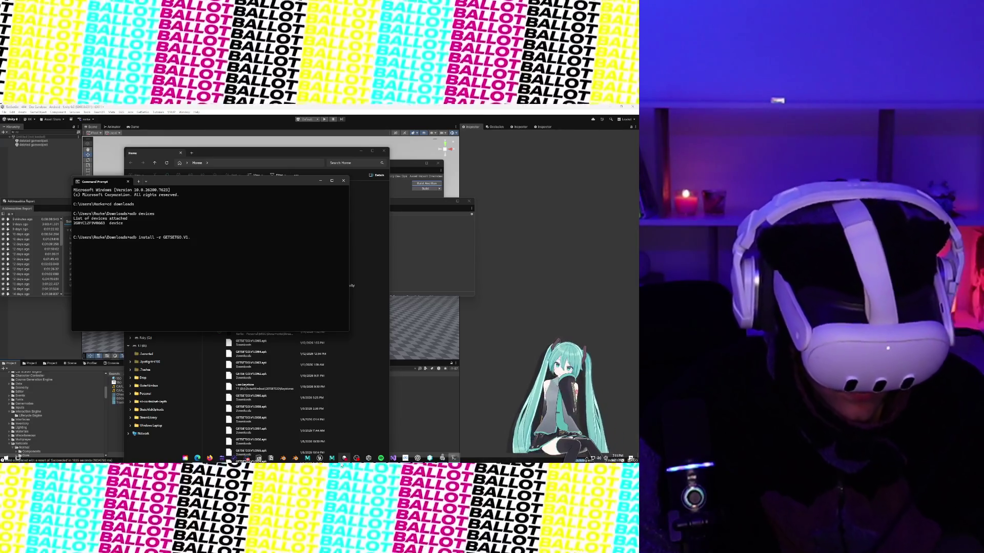
text(00)
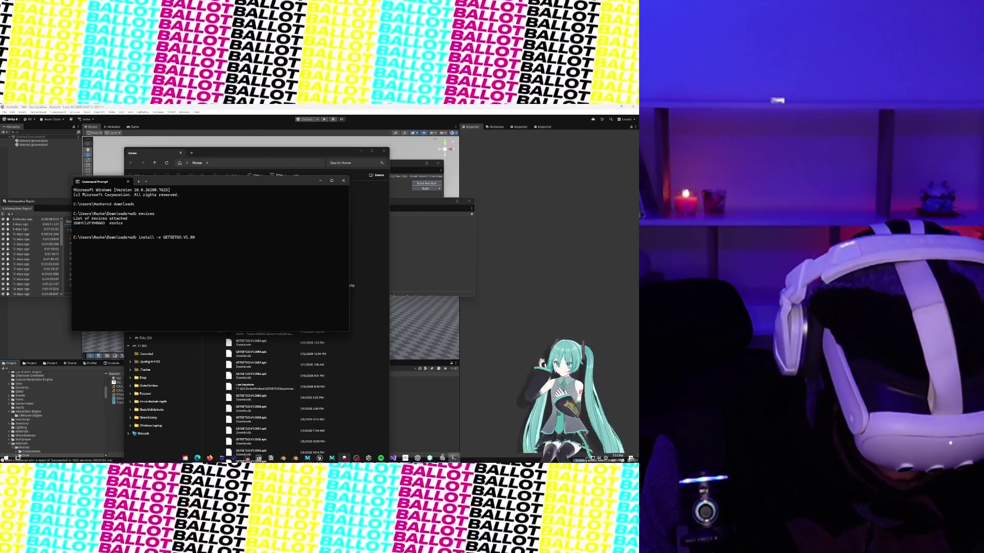
text(67.)
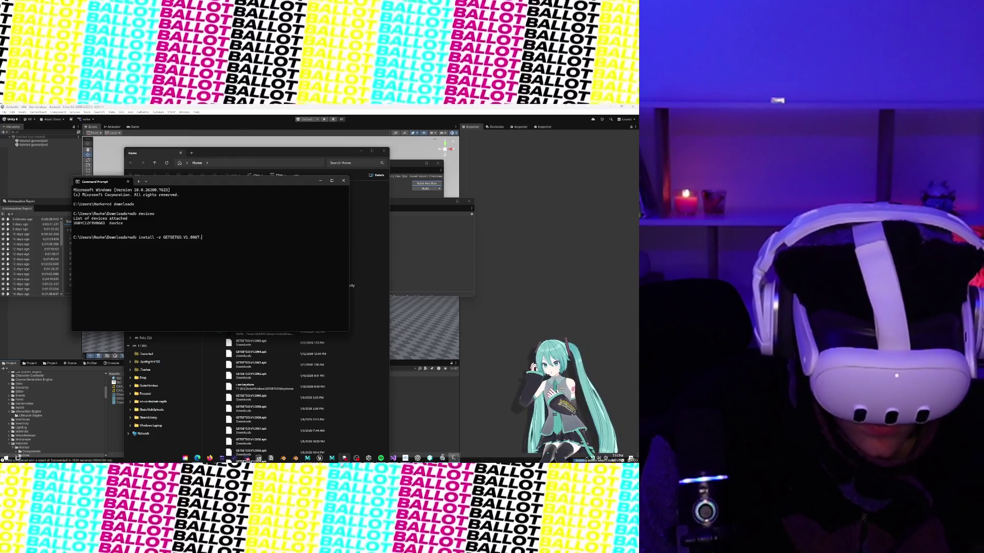
text(apk)
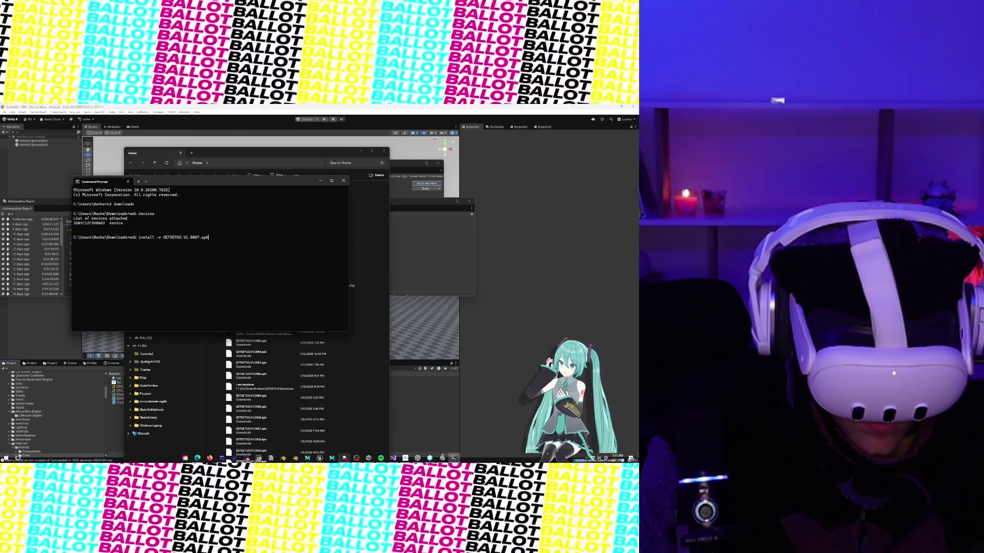
key(Return)
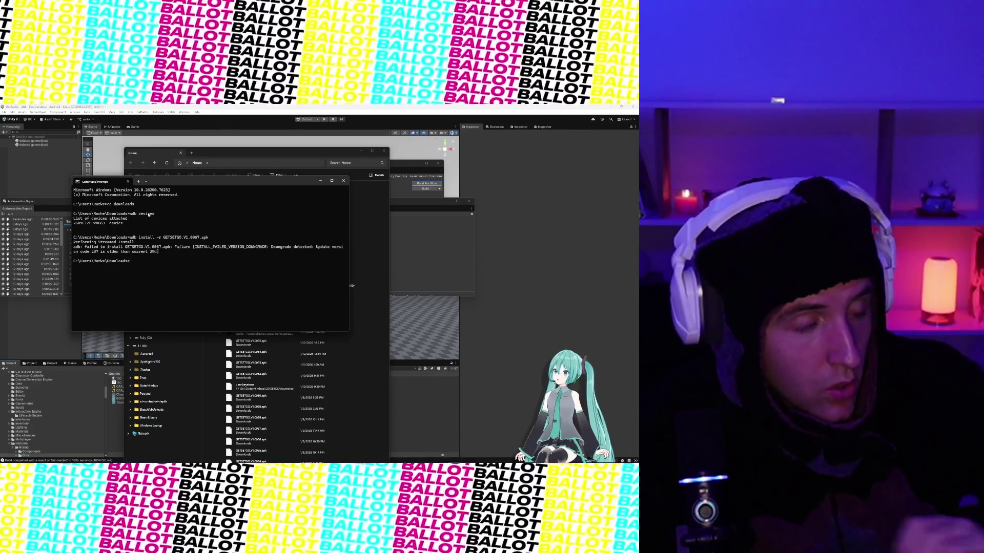
Return to Unity and open Project Settings on the Player page.
click(78, 127)
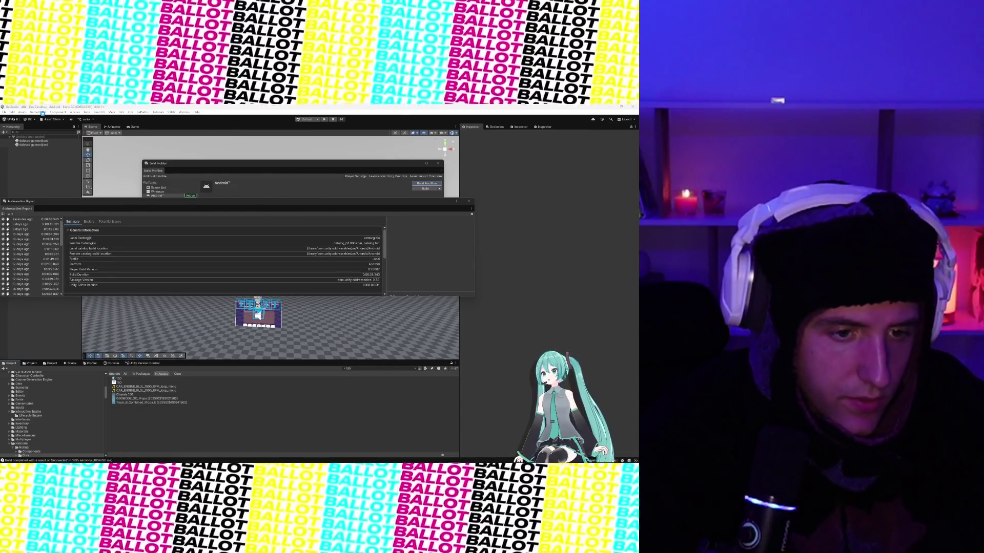
click(41, 113)
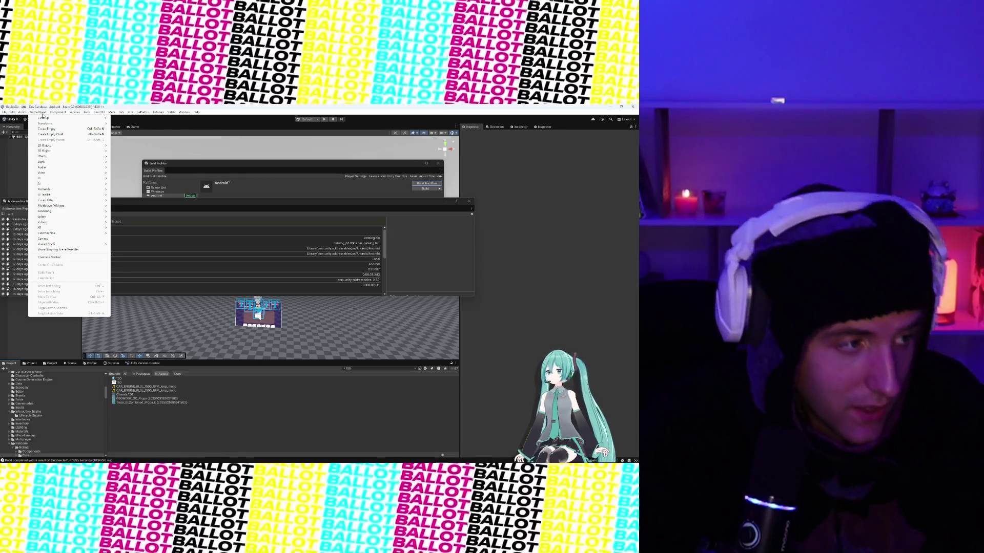
key(Left)
mouse_move(12, 112)
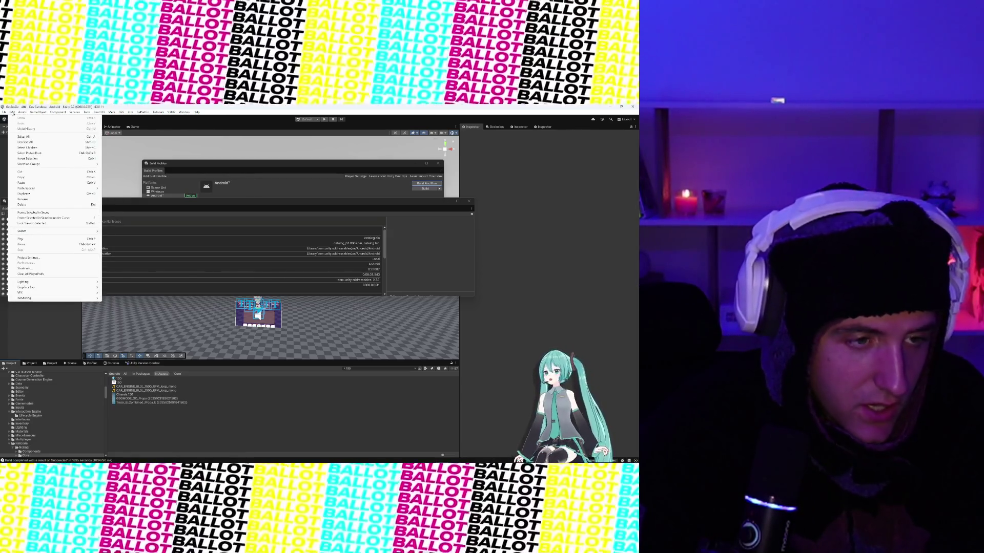
click(42, 258)
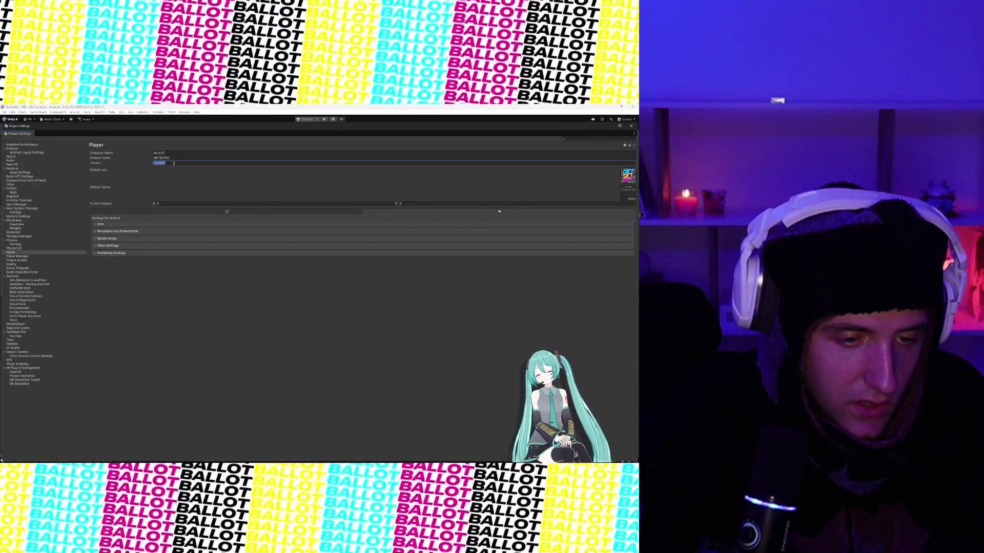
Check Version 0.1.0687 and Bundle Version Code 287 under Other Settings, then close Project Settings.
click(113, 246)
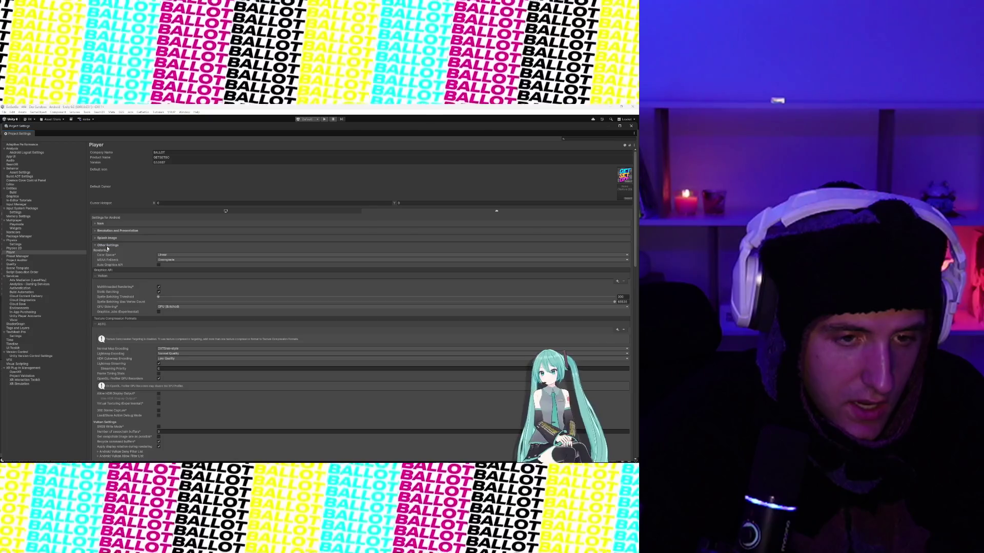
click(107, 247)
click(178, 164)
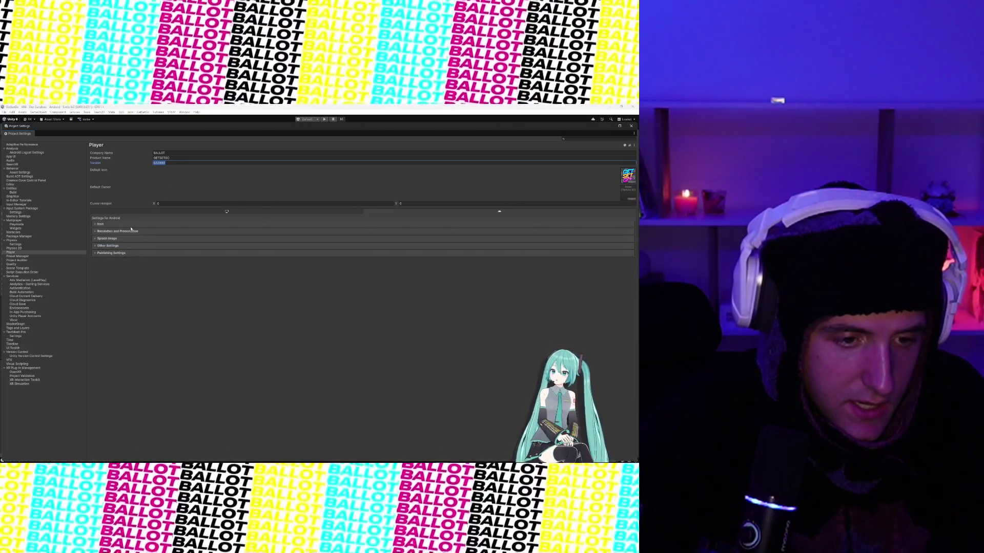
click(108, 245)
scroll(172, 314, down, 5)
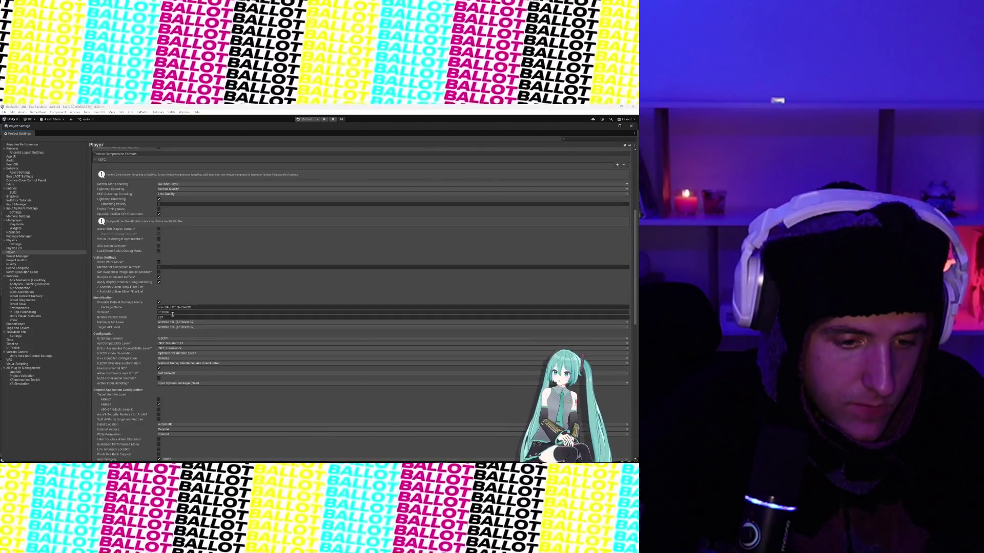
click(172, 317)
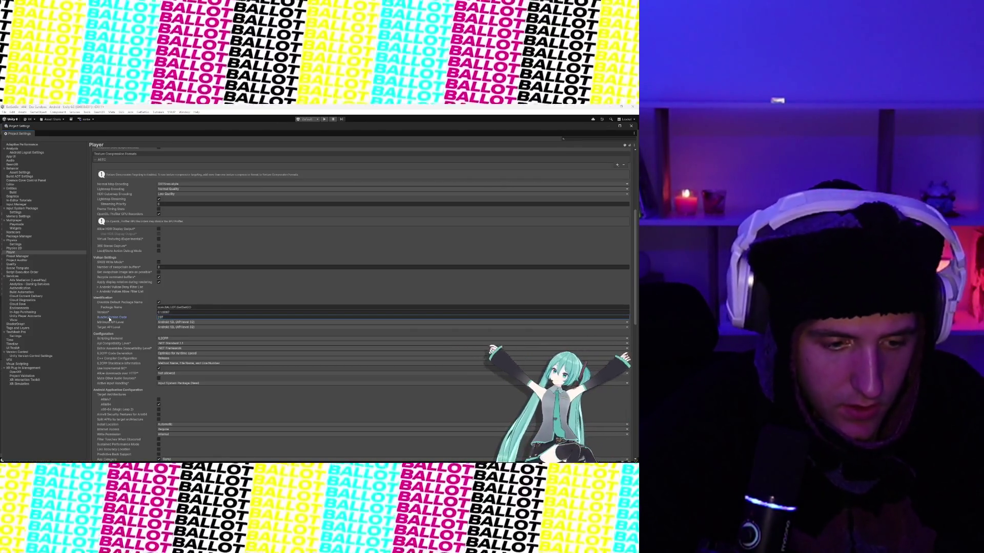
click(631, 126)
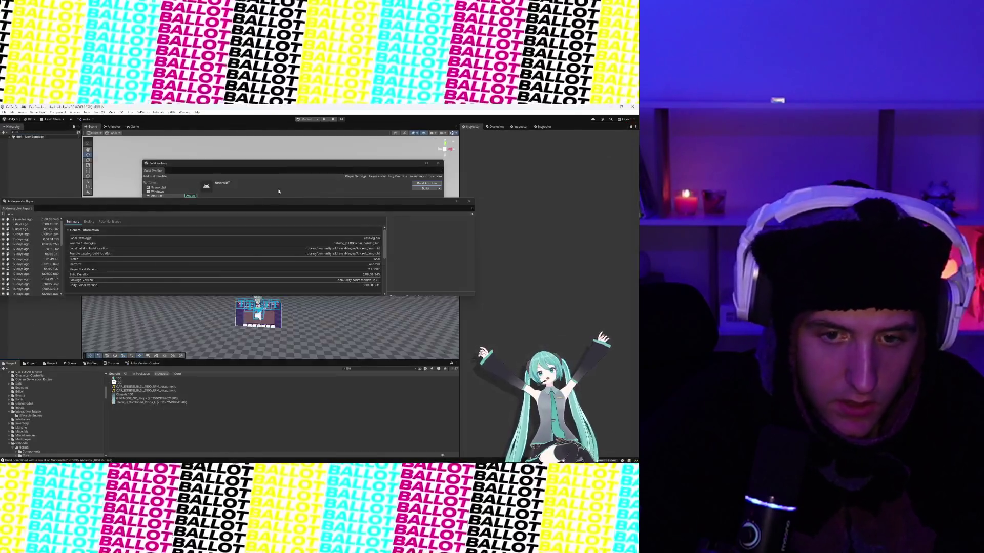
Build And Run the Android profile, replacing the existing apk in Downloads.
click(397, 183)
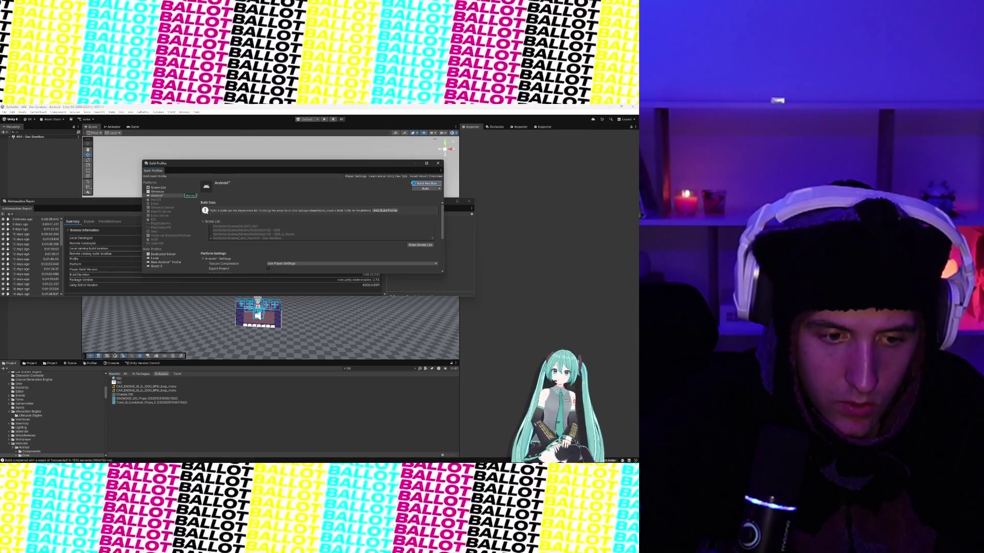
click(414, 183)
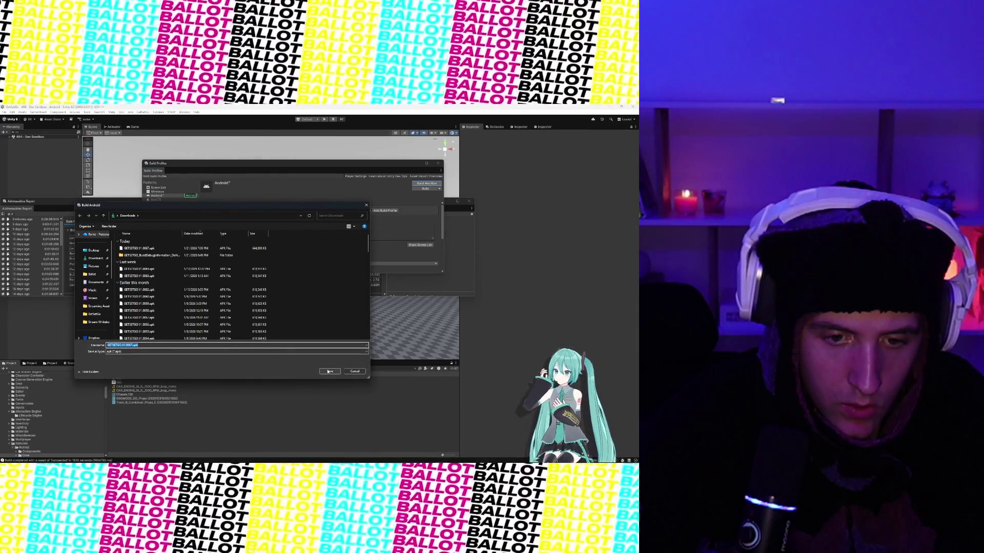
click(328, 371)
click(333, 289)
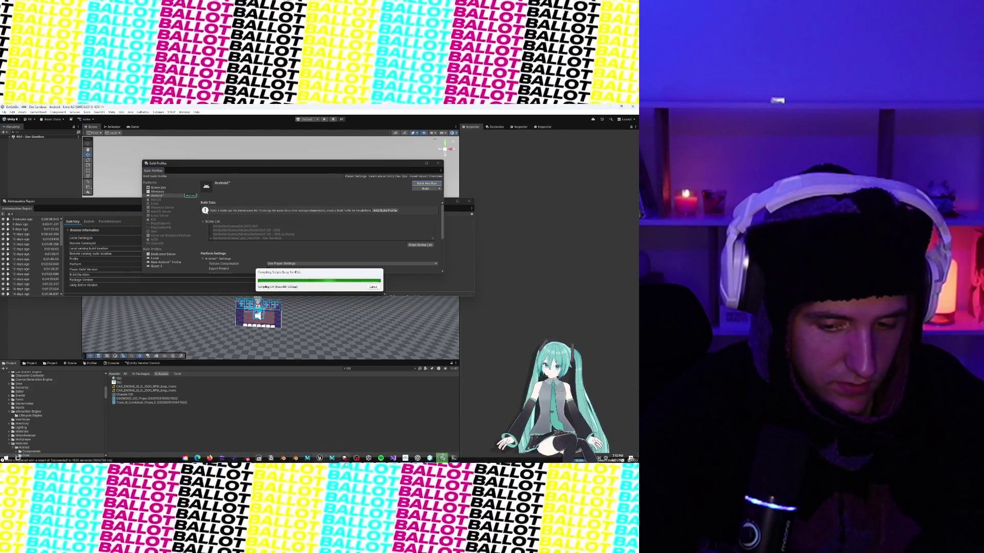
Let the Android build finish with a Succeeded result and return to Build Profiles.
mouse_move(384, 463)
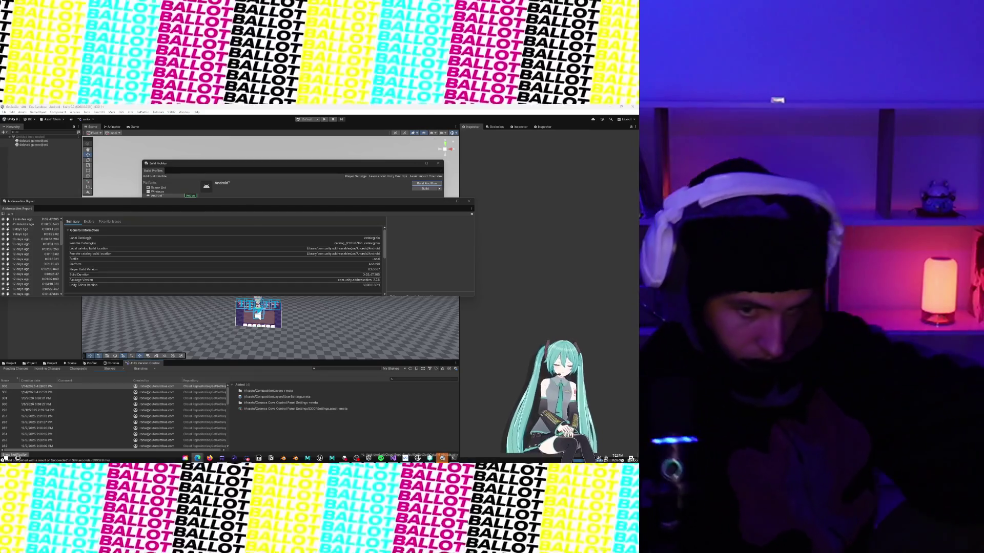
click(229, 459)
click(228, 459)
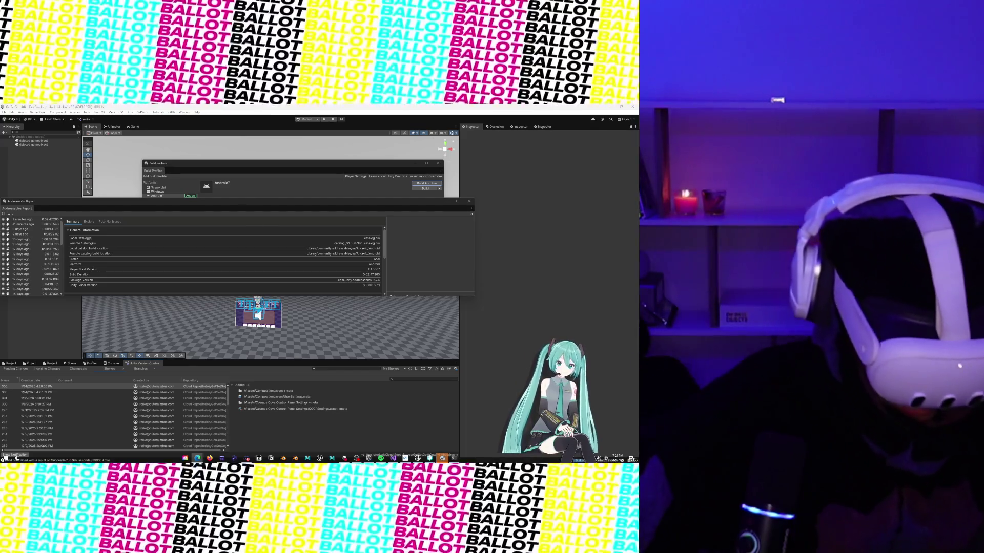
key(super)
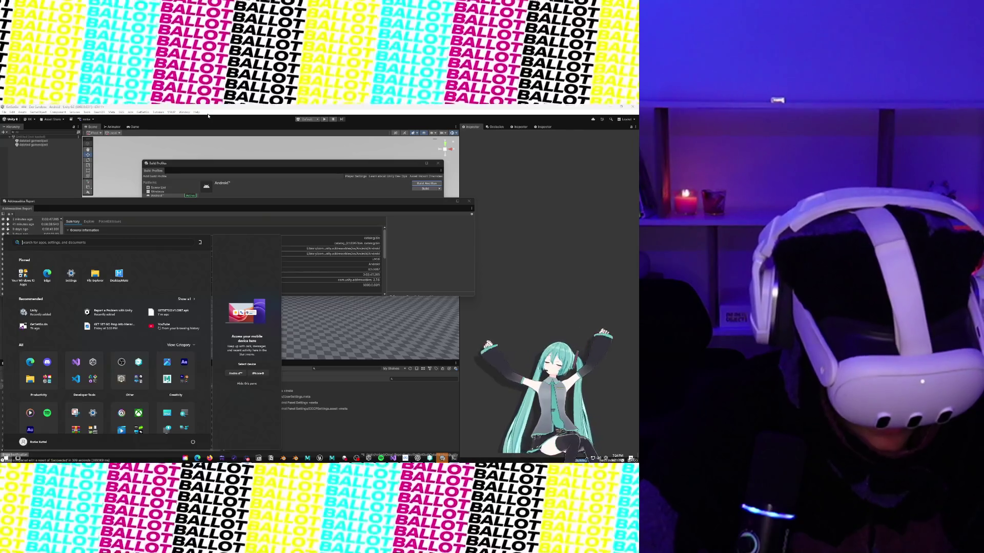
Search 'meta' in the Start menu and launch Meta Quest Developer Hub.
text(meta)
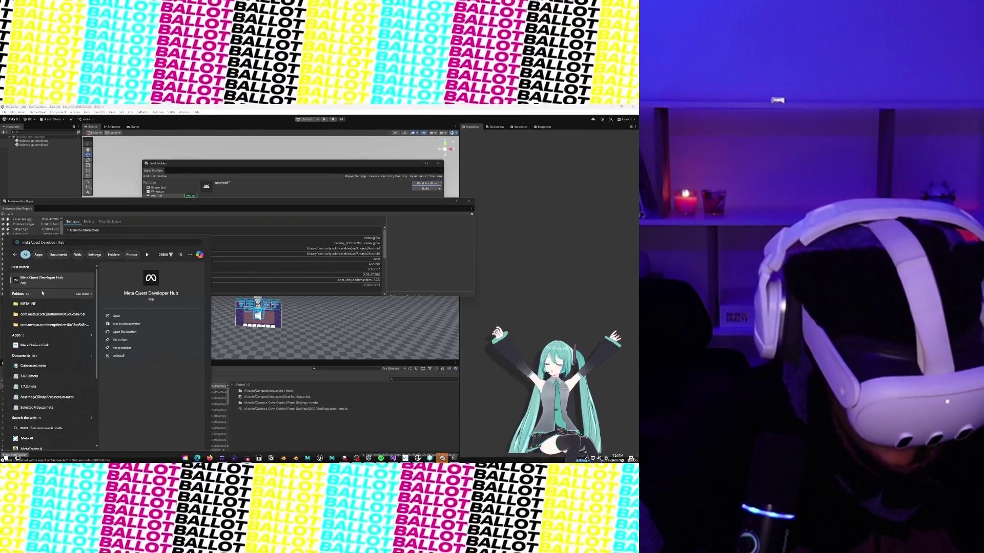
key(Return)
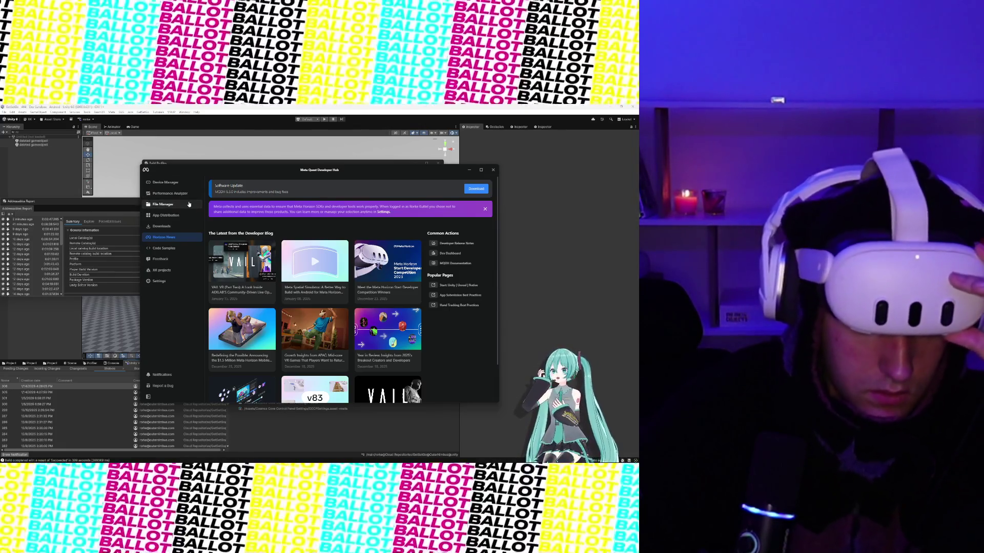
Look through File Manager, App Distribution and Performance Analyzer, then open the headset's Device Logs.
click(188, 205)
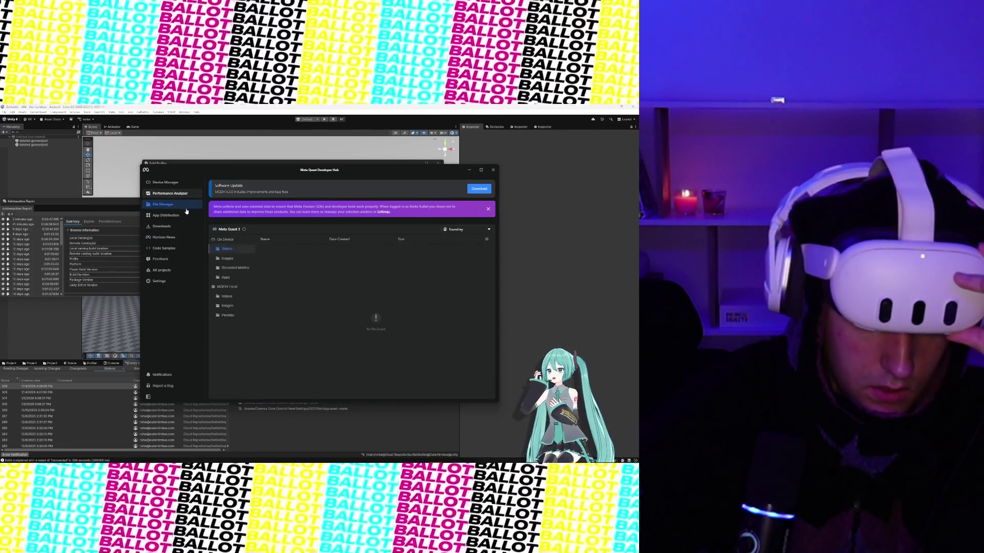
click(186, 215)
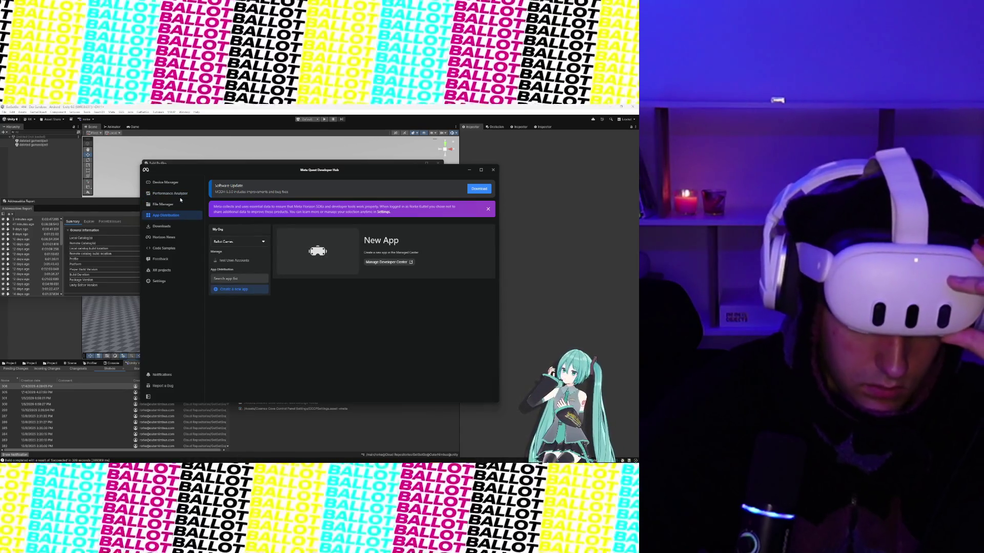
click(180, 194)
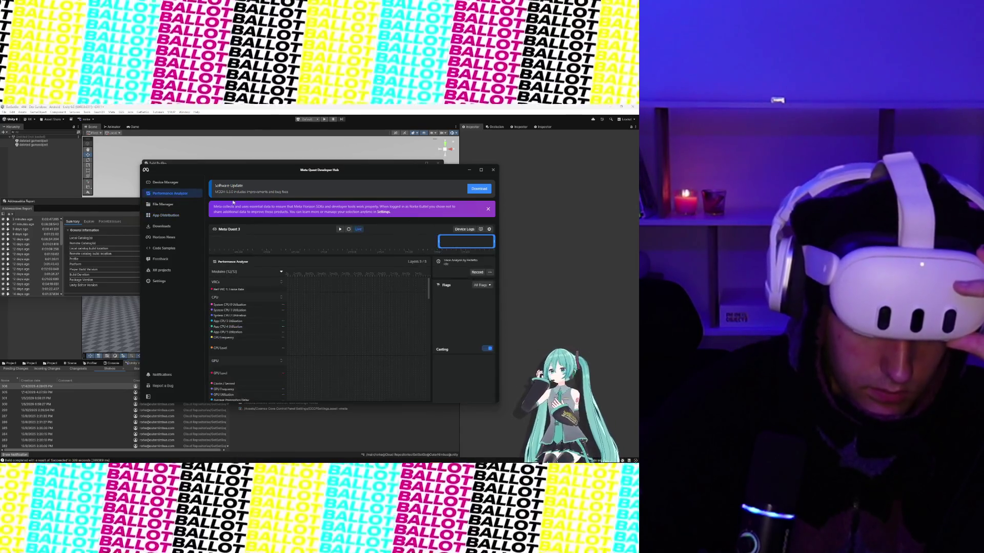
click(472, 230)
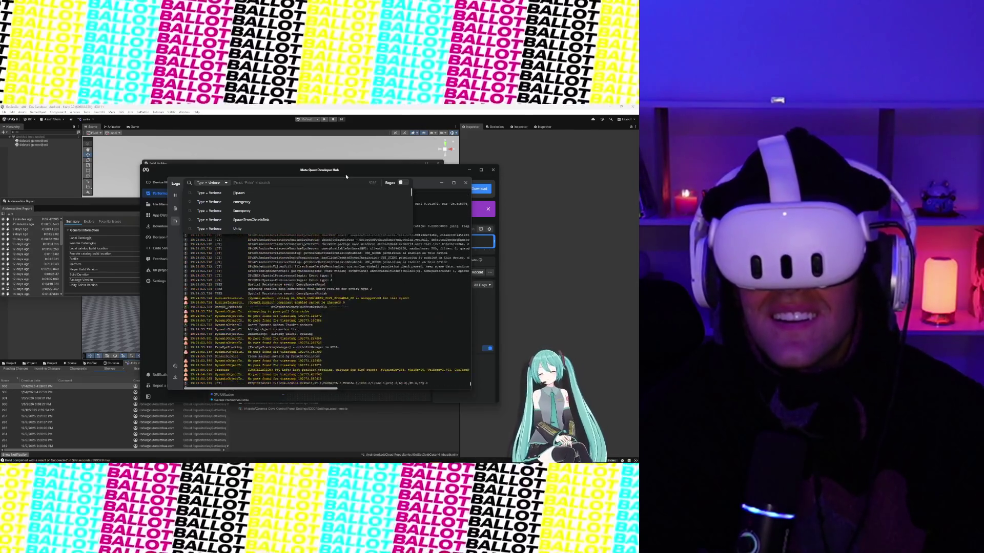
Filter the device log to 'Unity' entries and pause the stream.
text(Uni)
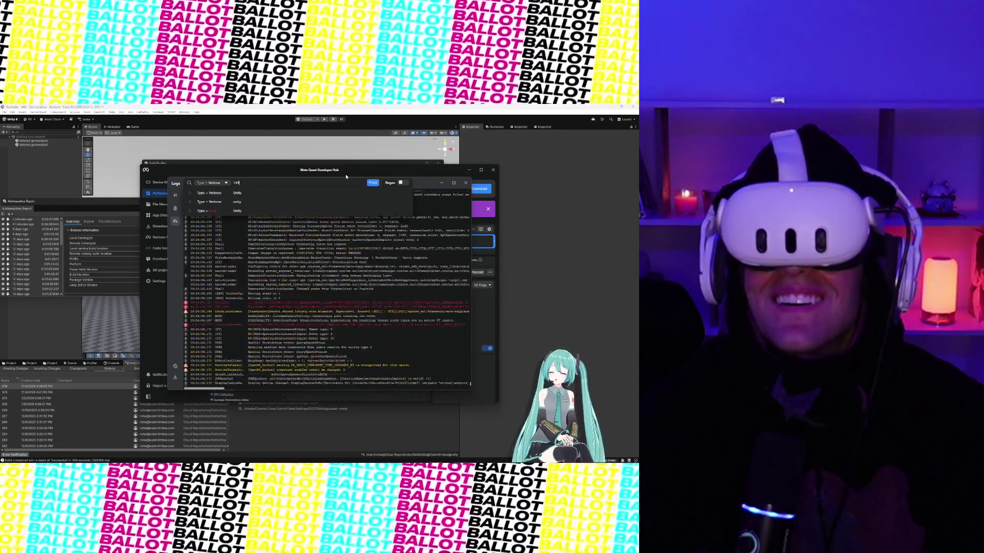
text(ty)
key(Return)
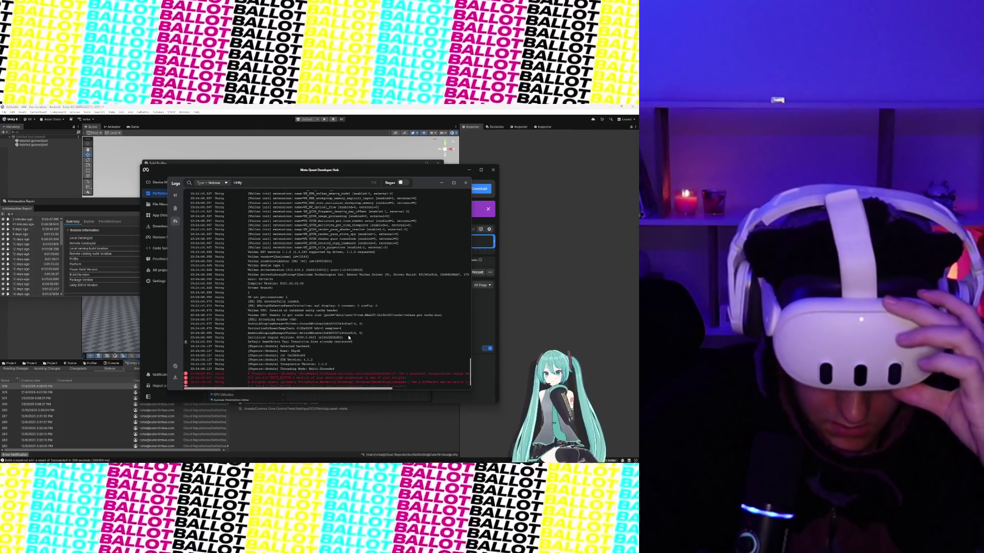
click(176, 197)
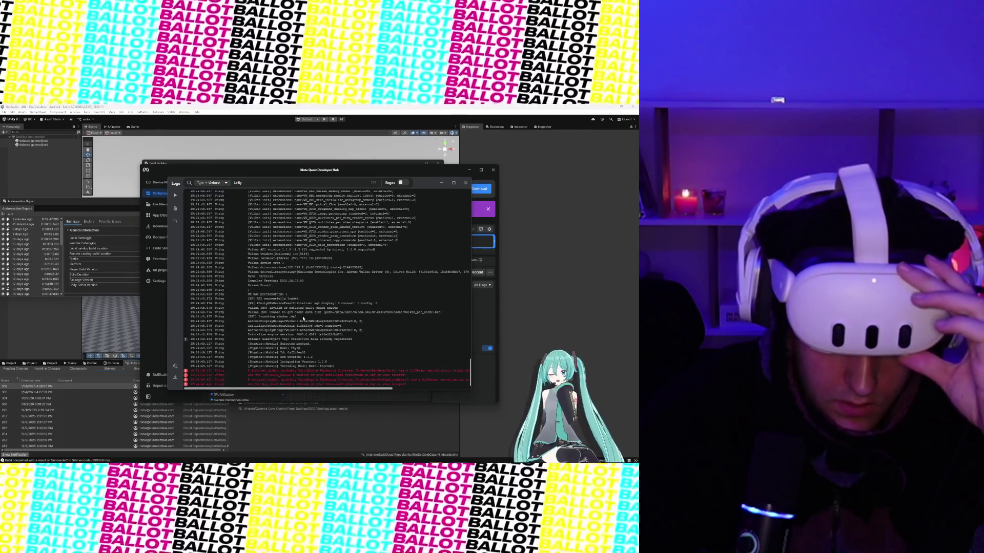
Read the red #if UNITY_EDITOR error lines, then bring NetworkHealth.cs in Visual Studio forward.
drag(305, 374, 464, 378)
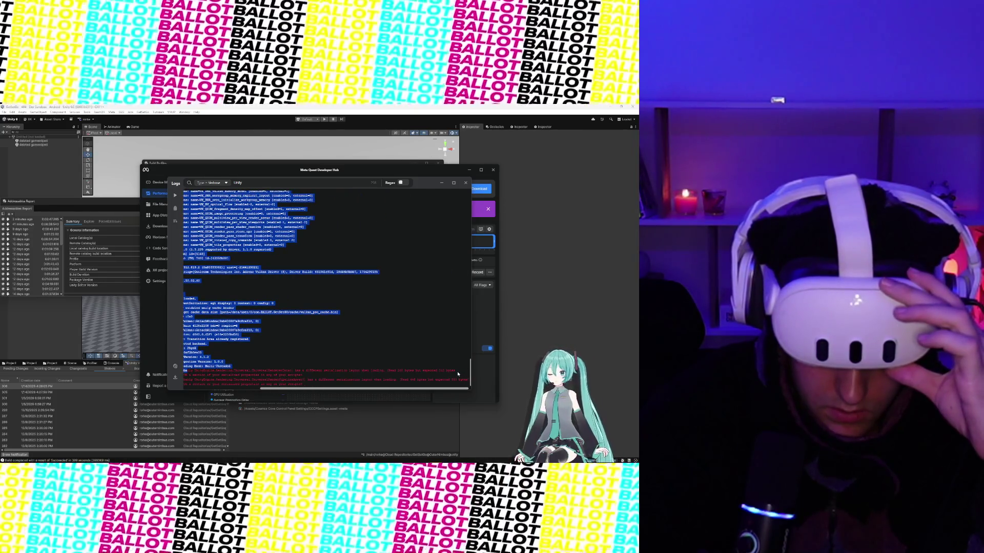
click(374, 384)
mouse_move(287, 379)
mouse_down()
mouse_move(184, 378)
mouse_move(261, 378)
mouse_move(247, 378)
mouse_up()
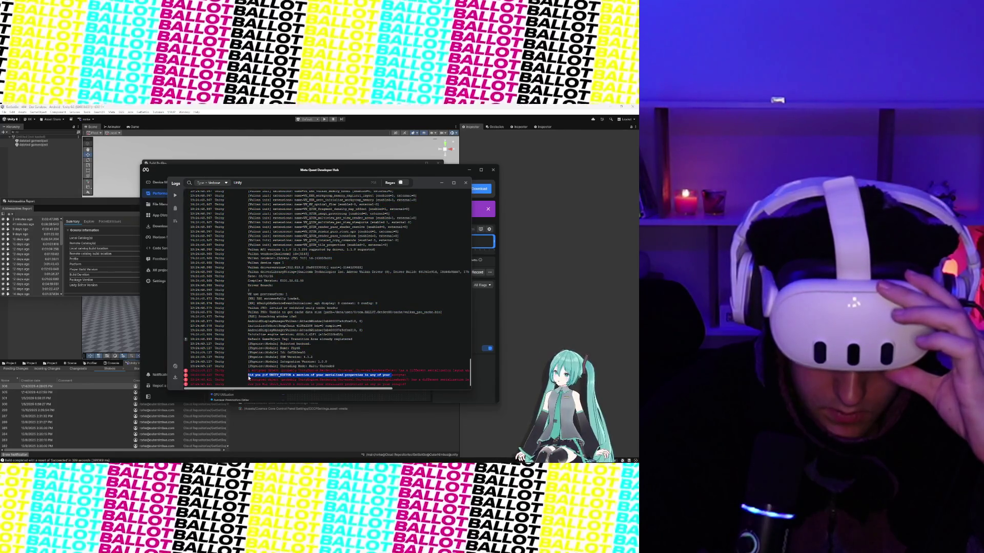
click(248, 379)
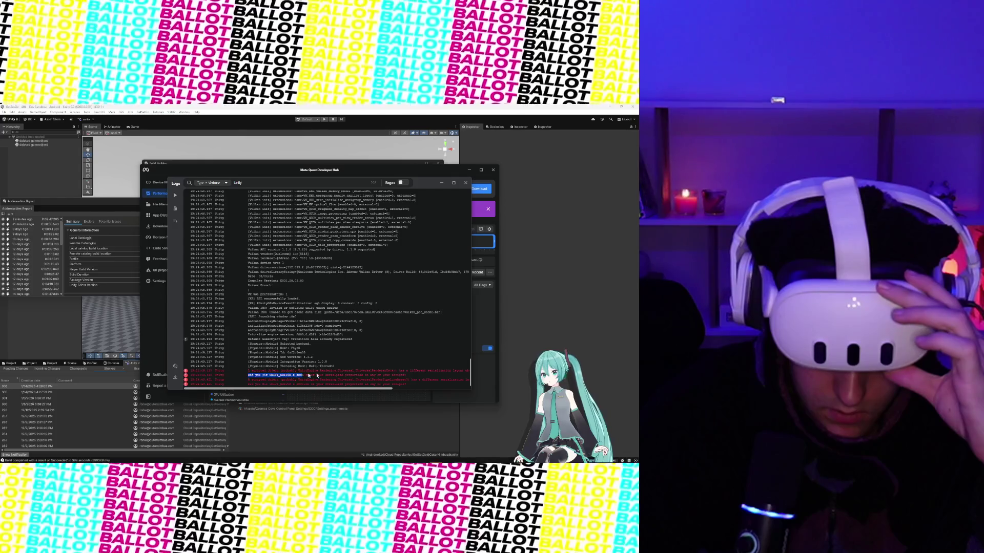
drag(316, 376, 404, 377)
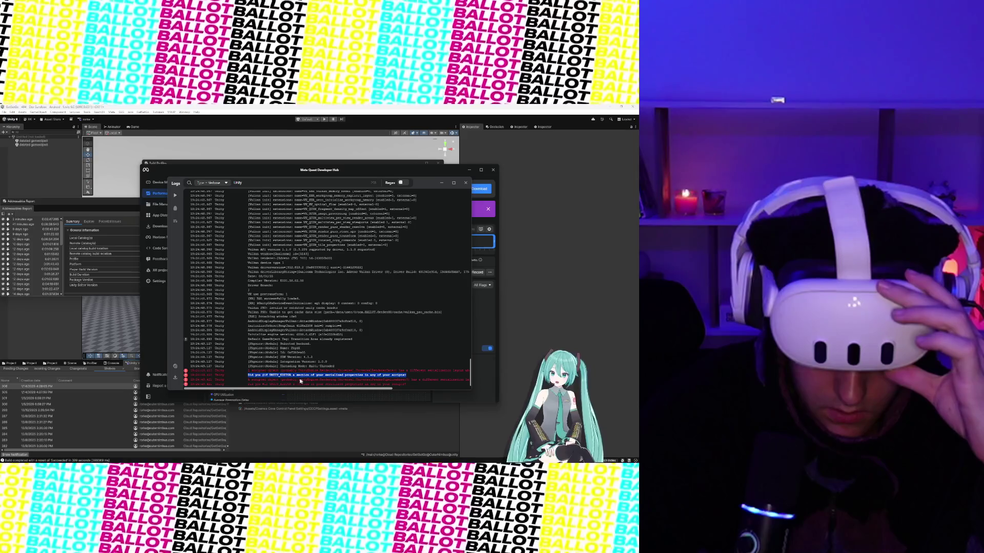
click(244, 380)
click(302, 376)
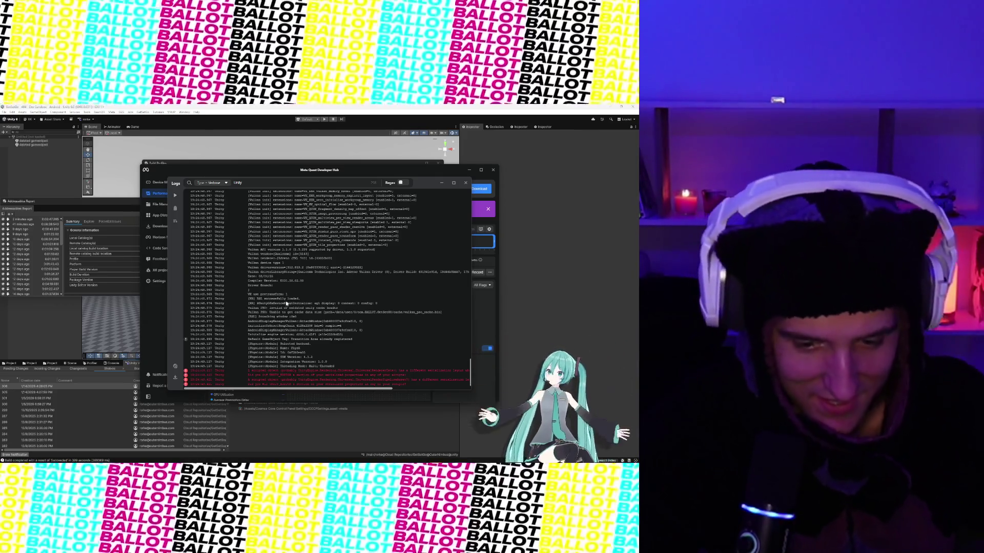
mouse_move(405, 460)
click(388, 459)
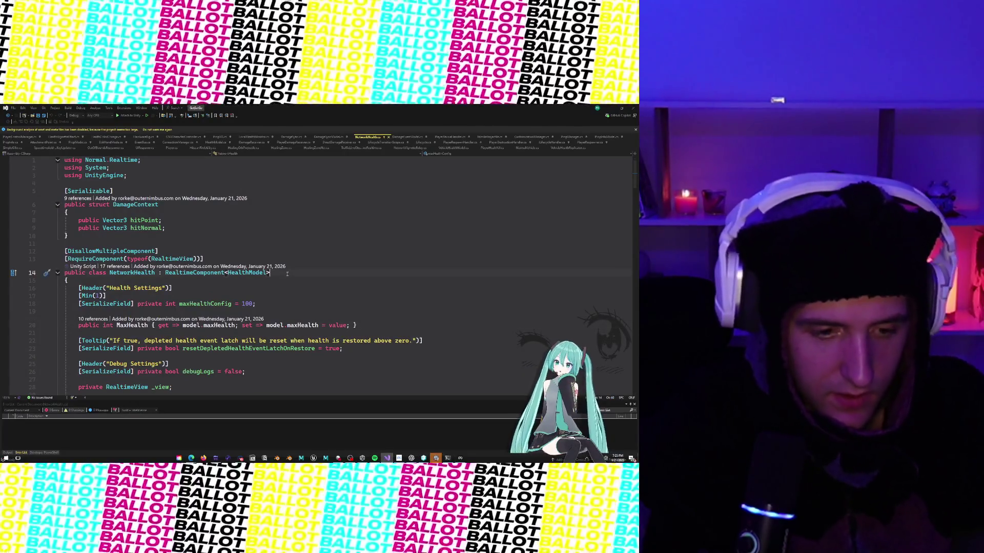
scroll(251, 270, down, 5)
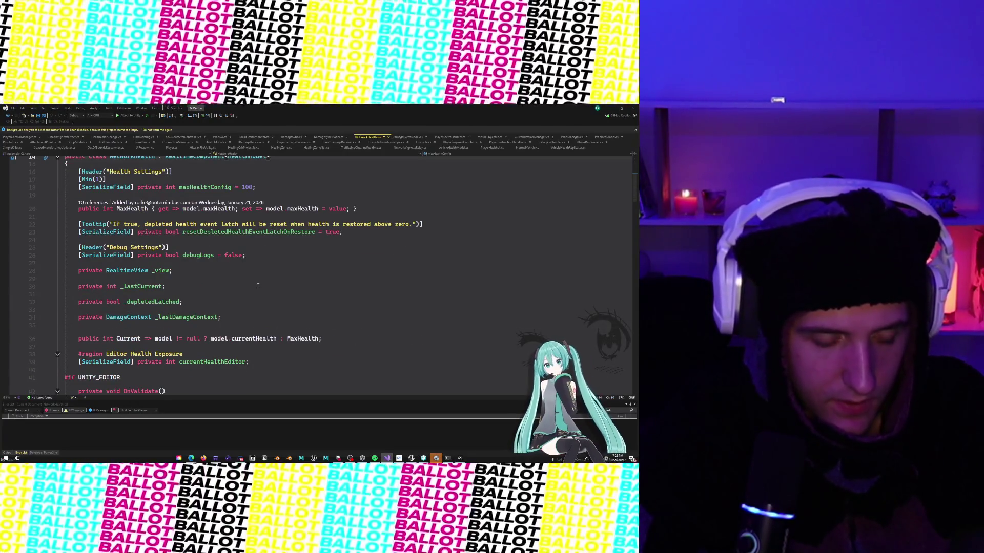
scroll(258, 285, down, 2)
scroll(258, 285, down, 5)
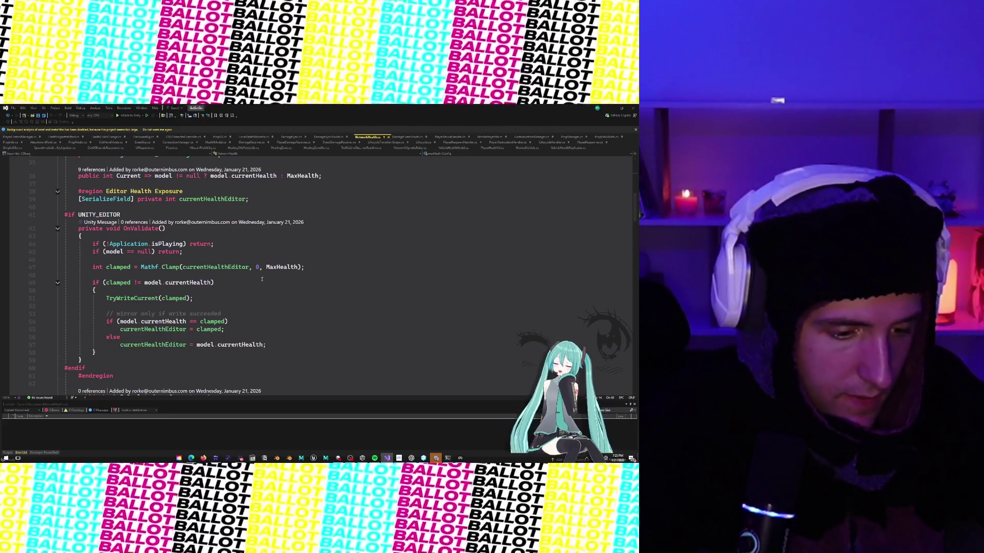
scroll(262, 280, up, 3)
scroll(262, 278, up, 5)
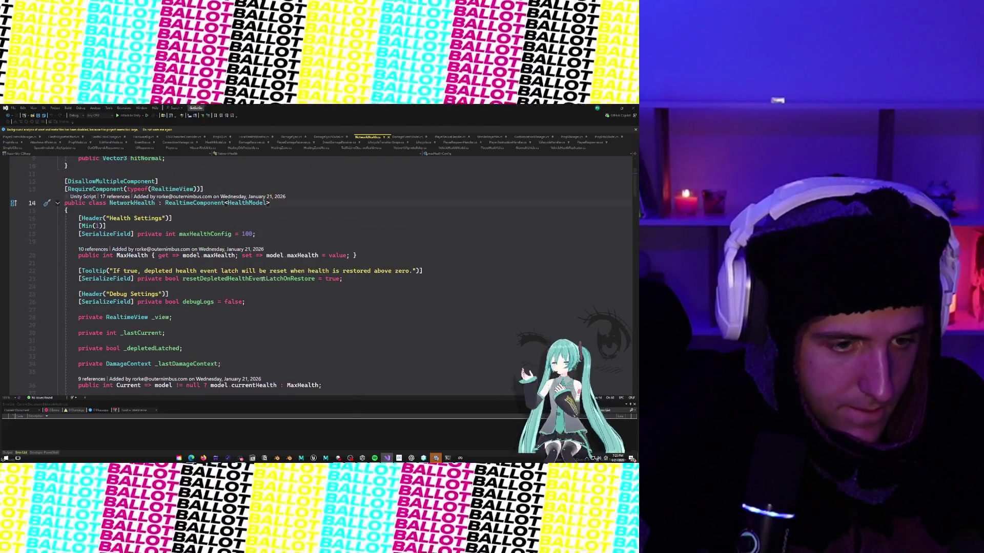
scroll(262, 279, down, 11)
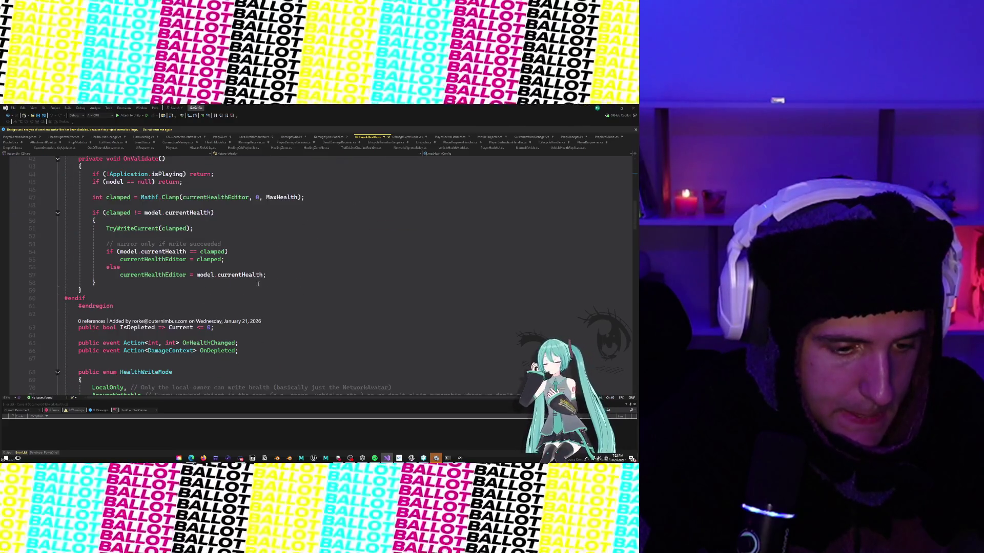
key(alt+Tab)
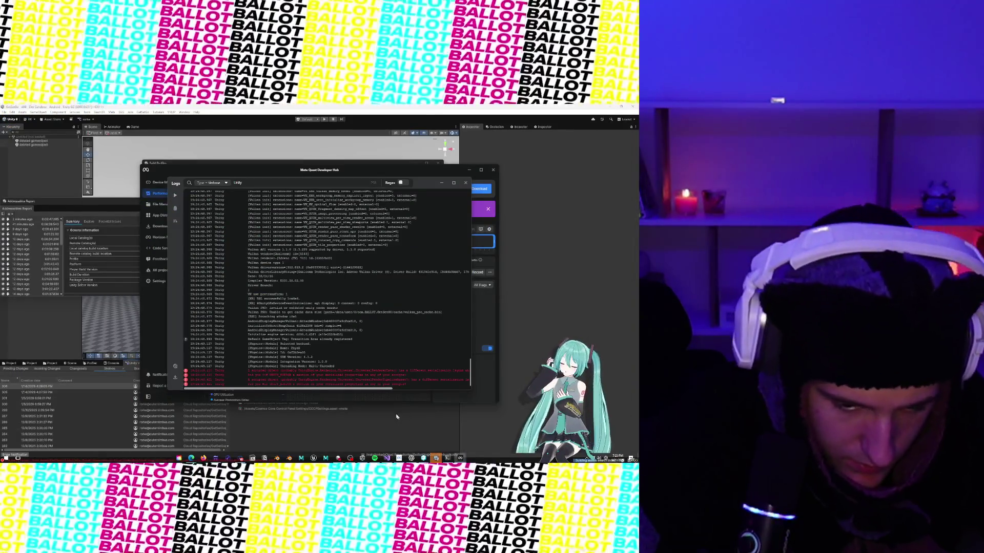
Select the red serialization-layout error lines at the log's end, scrolling sideways to read them.
drag(254, 375, 397, 382)
click(396, 383)
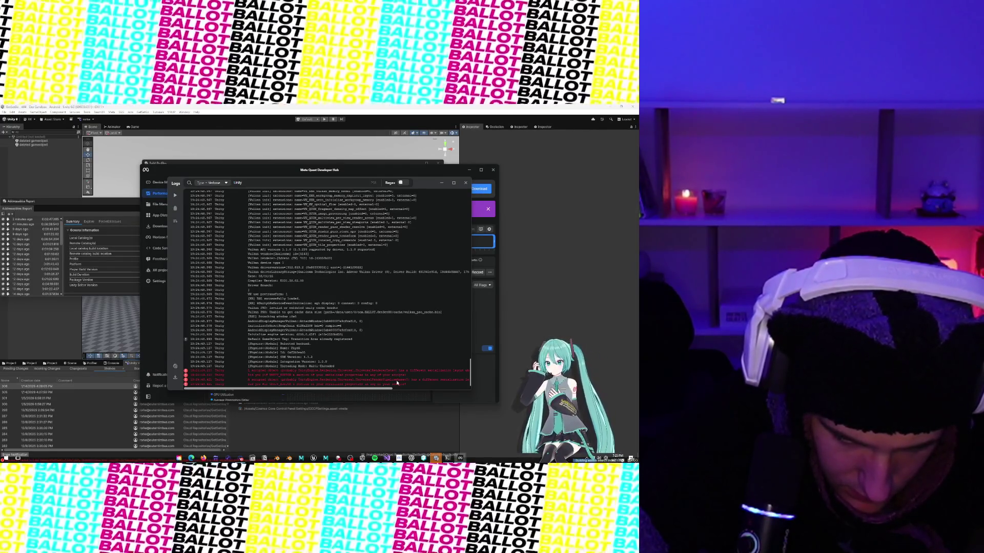
scroll(396, 382, right, 2)
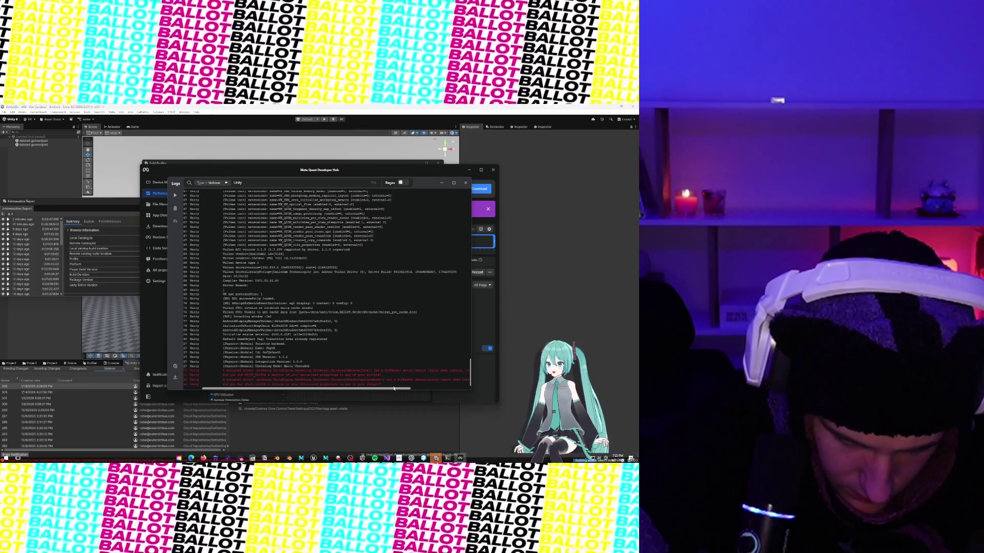
drag(387, 386, 471, 391)
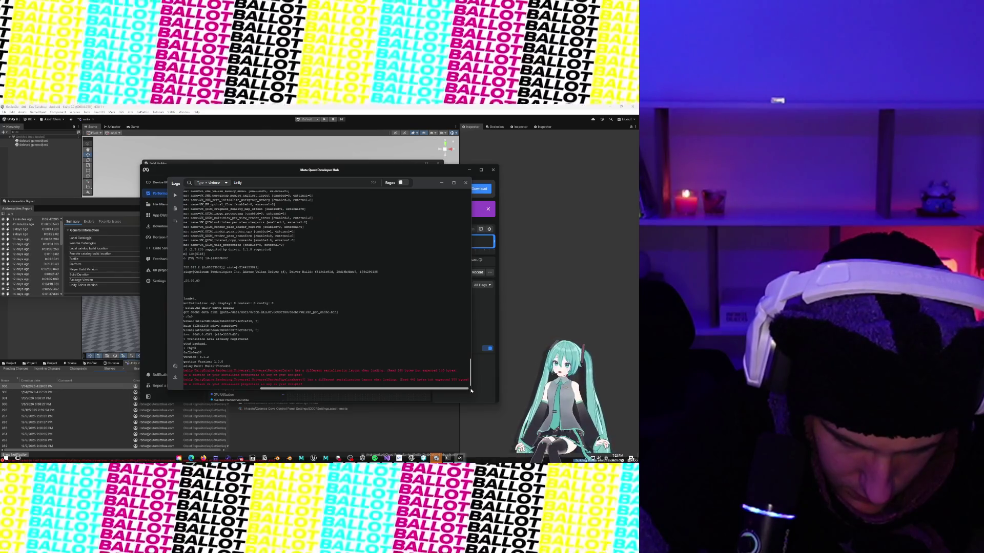
drag(471, 391, 389, 390)
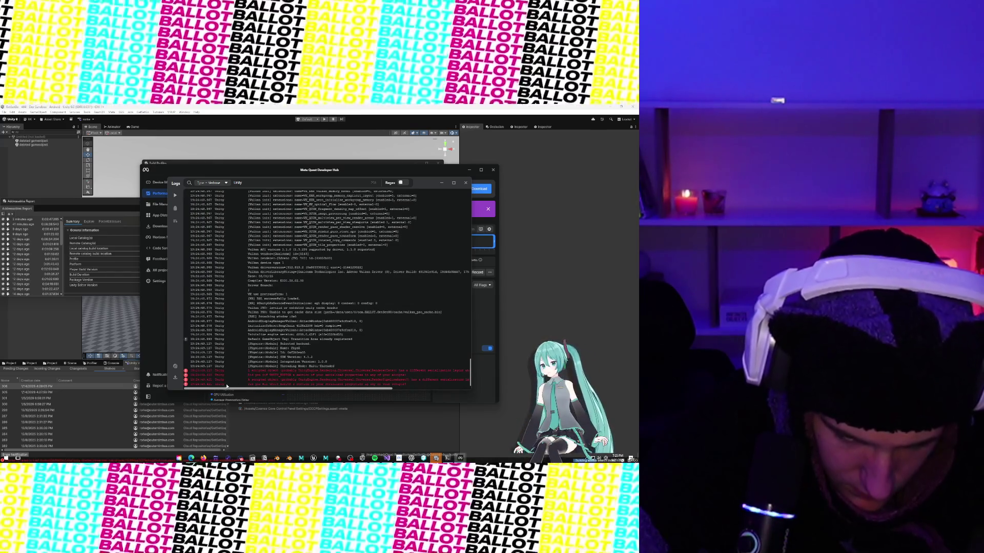
mouse_move(194, 372)
mouse_down()
mouse_move(246, 195)
mouse_move(359, 384)
mouse_move(395, 388)
mouse_up()
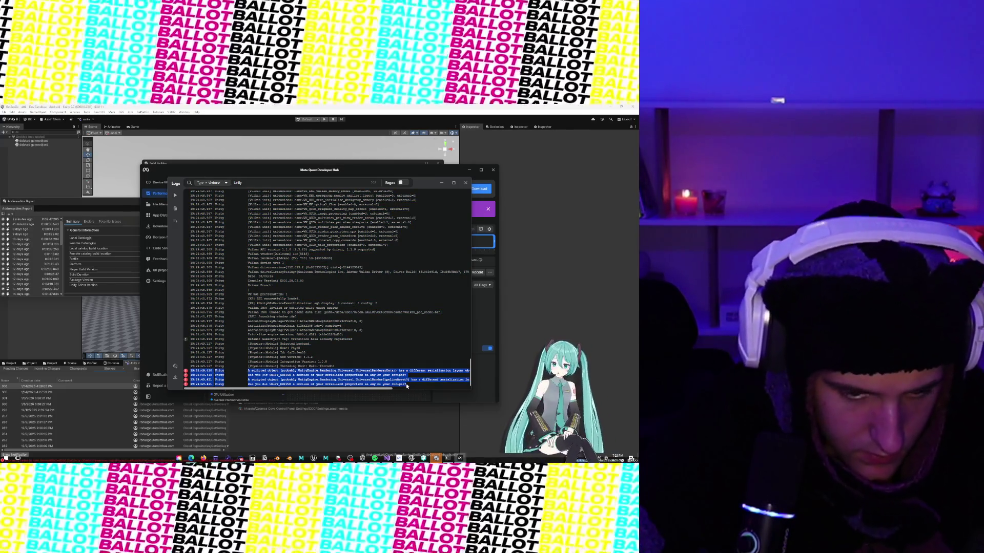
scroll(277, 336, up, 15)
scroll(277, 336, down, 12)
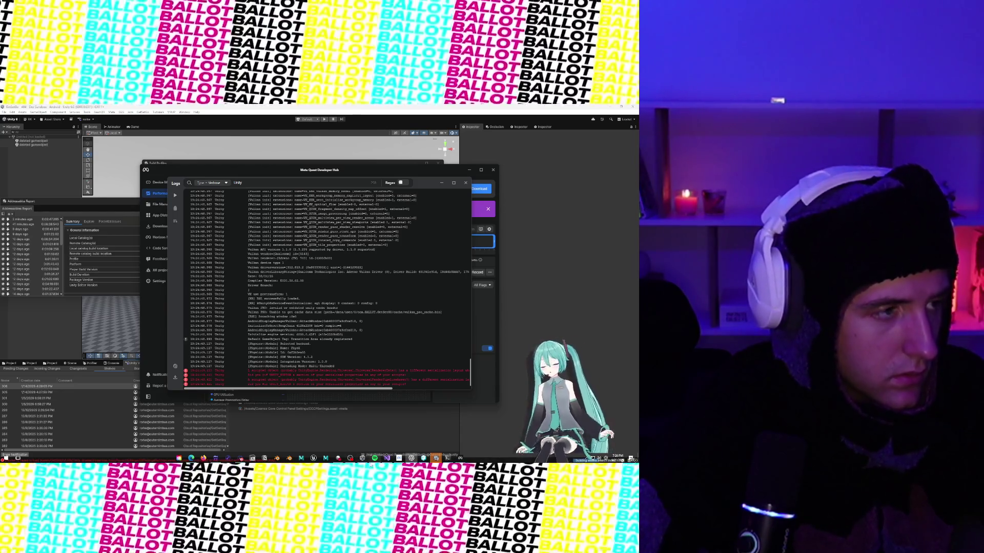
Switch to Visual Studio showing NetworkHealth.cs and its OnValidate method closed by #endif.
click(386, 459)
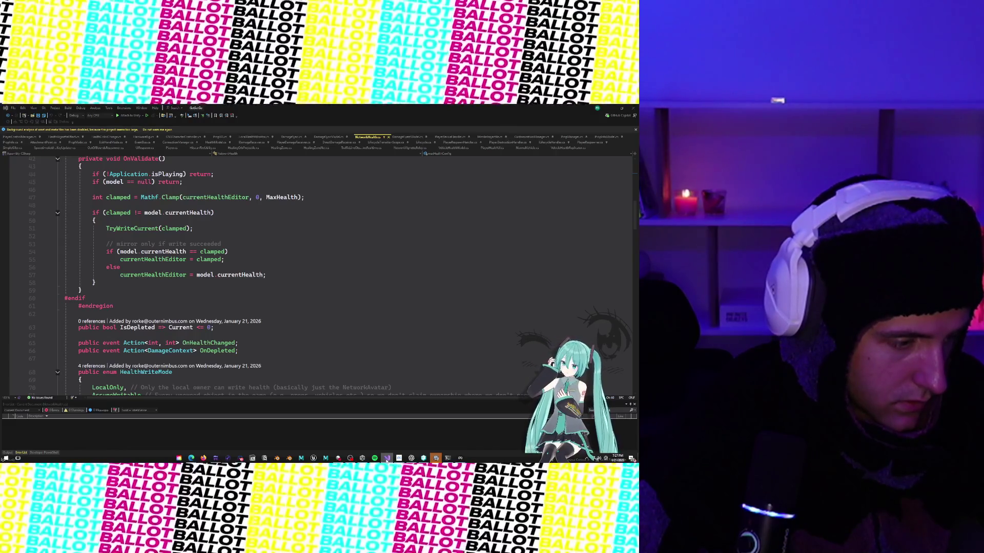
Switch between the NetworkHealth.cs code editor and Unity Editor, ending back in Unity.
click(387, 459)
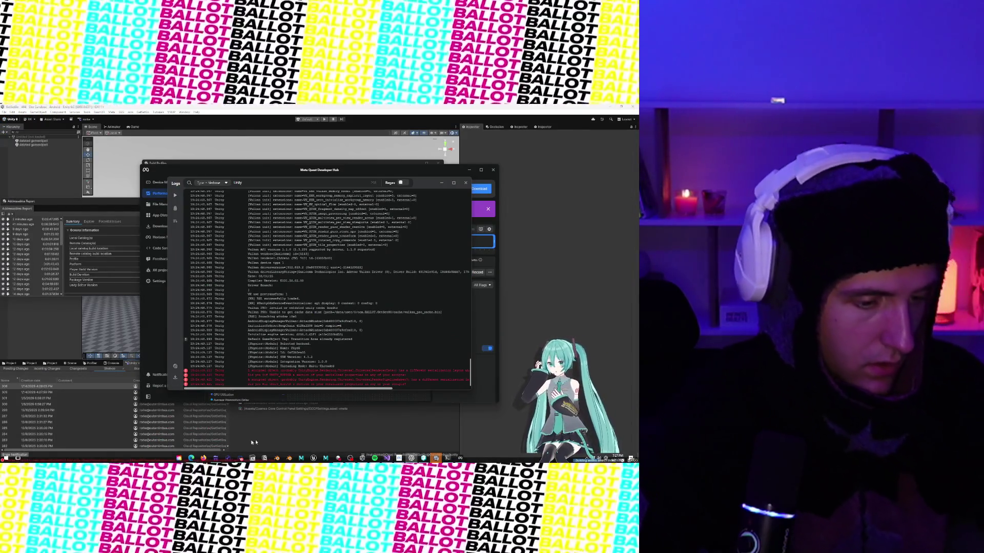
click(10, 359)
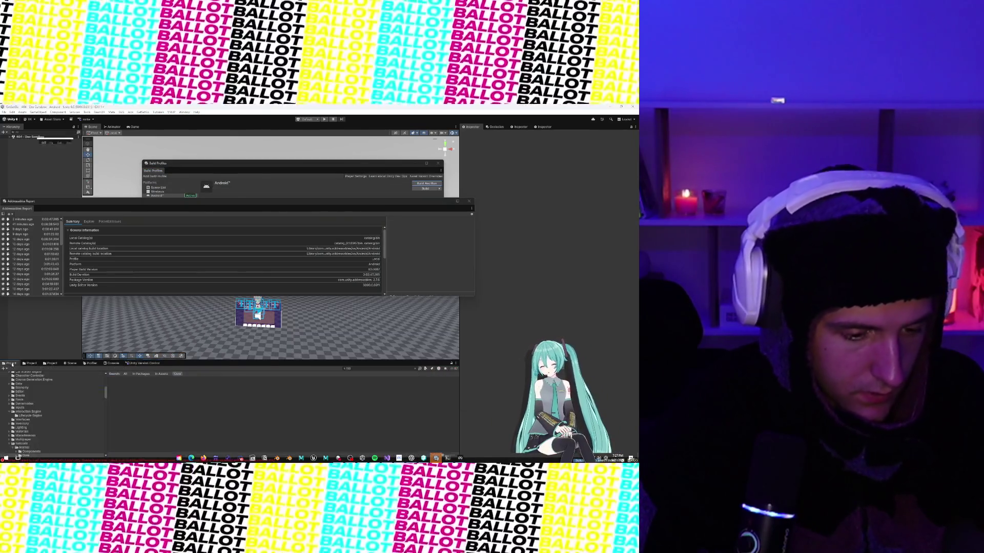
key(alt+Tab)
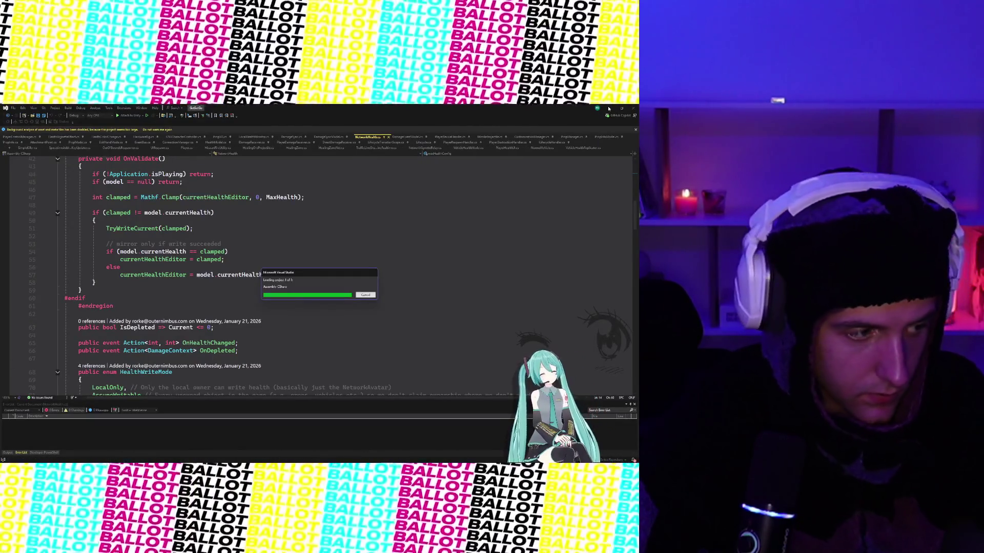
click(609, 109)
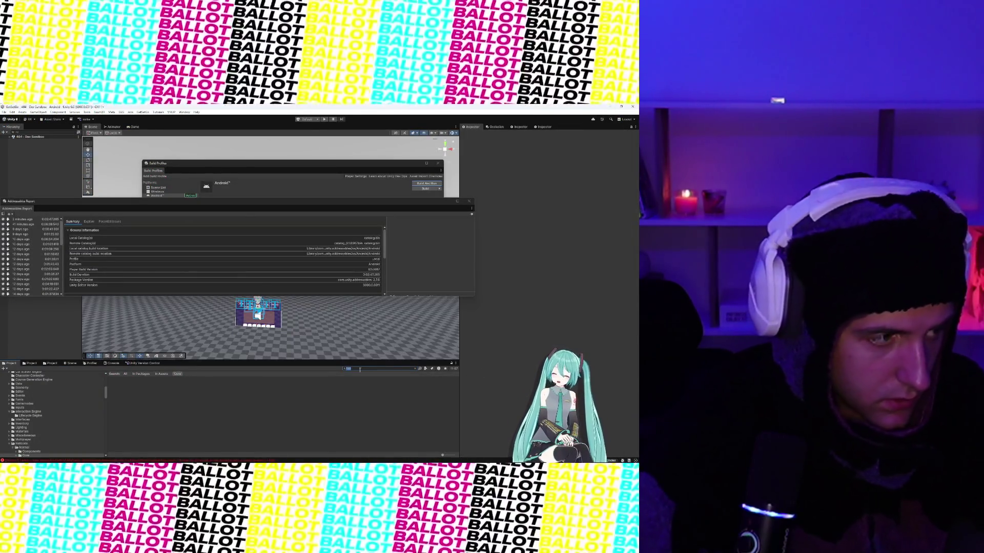
Search the Project window for 'URPpipe' assets, then view the Console.
text(URP Pipe)
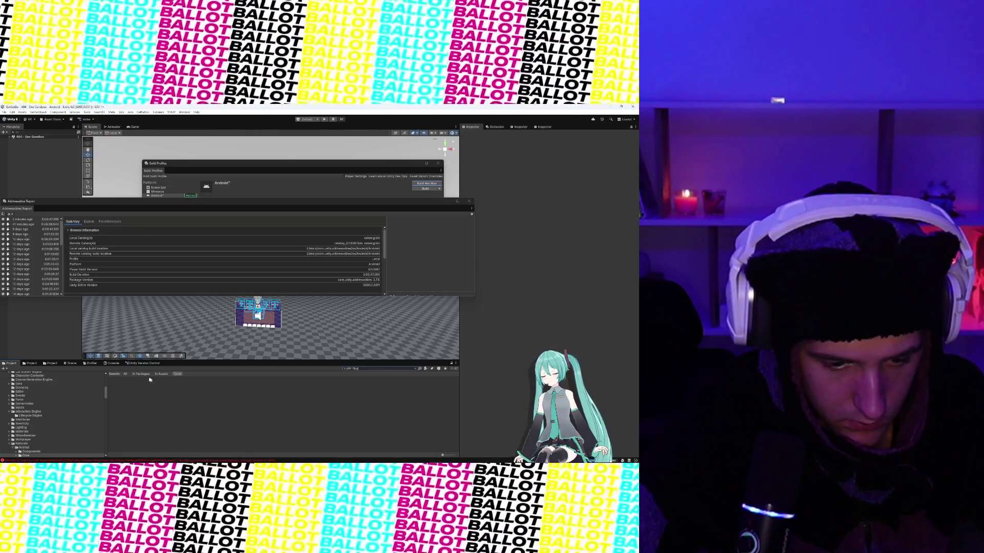
click(72, 363)
click(53, 364)
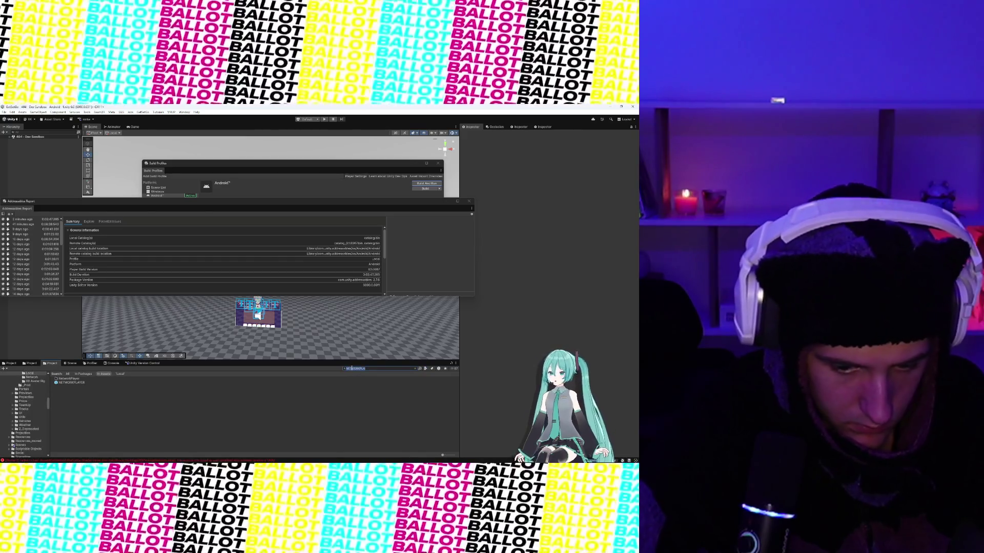
text(URP)
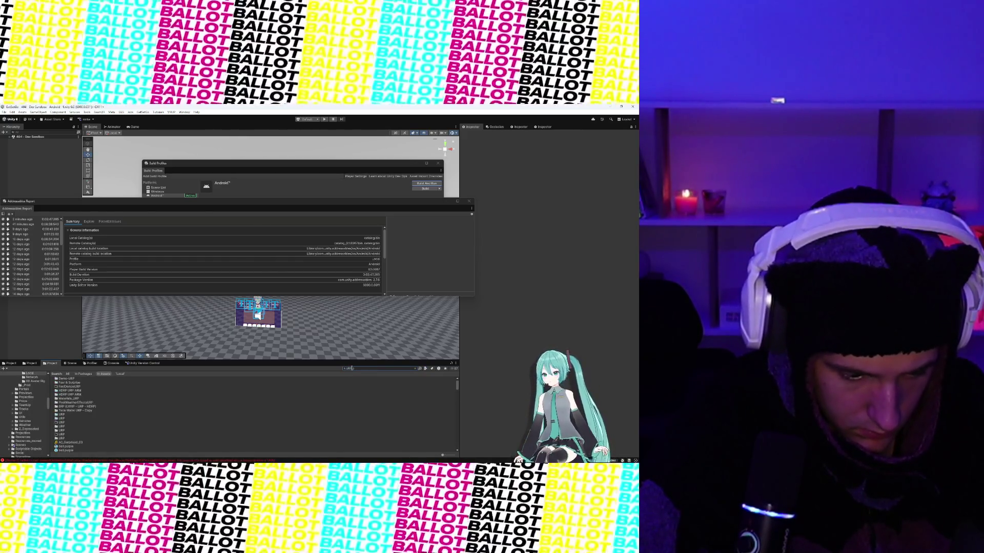
text( pipe)
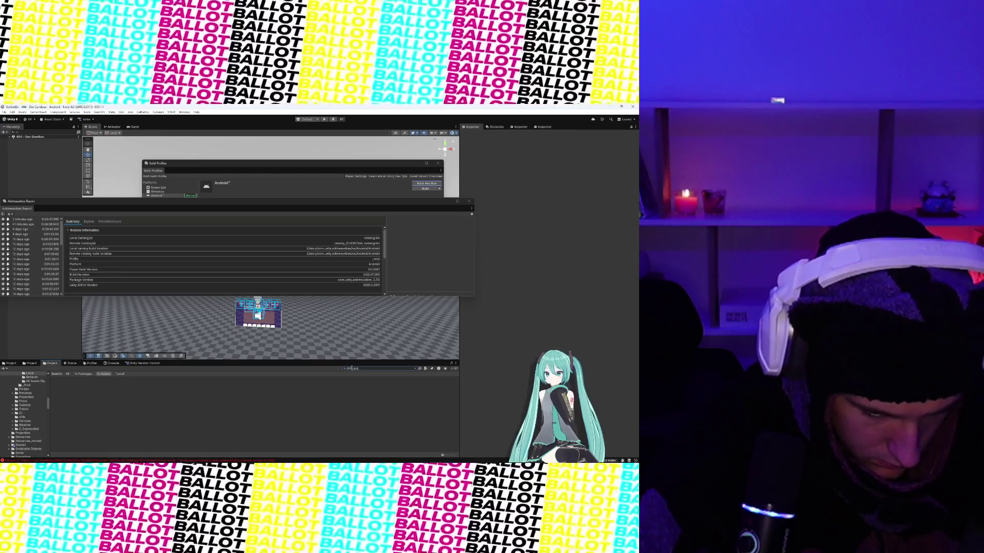
click(113, 363)
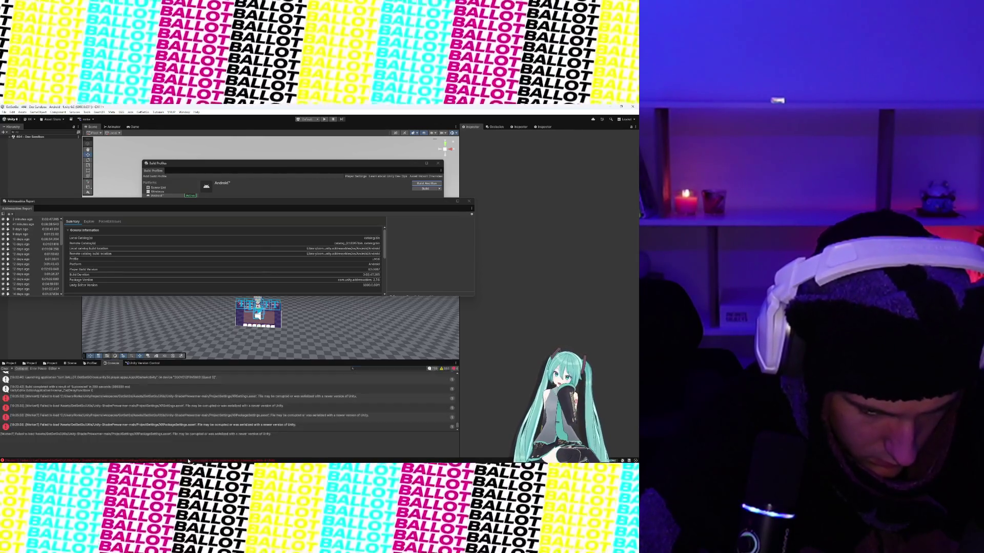
Read the details of each settings-asset load error listed in the Console.
click(137, 397)
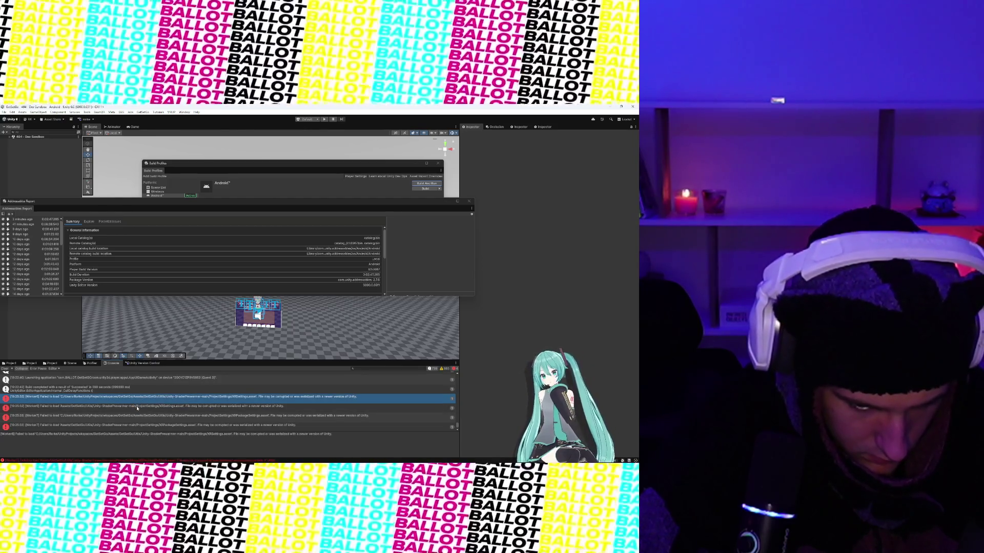
click(138, 406)
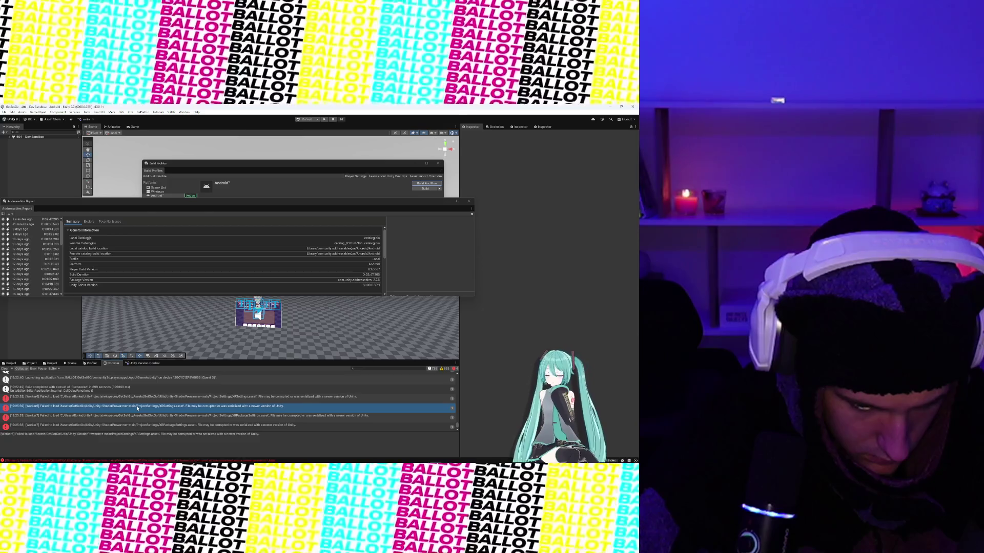
click(138, 400)
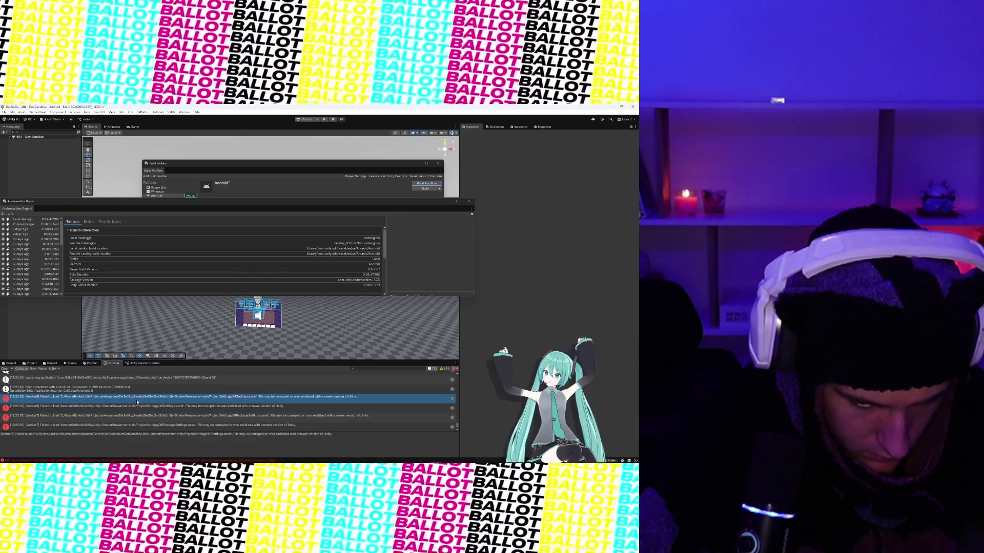
click(138, 407)
click(139, 416)
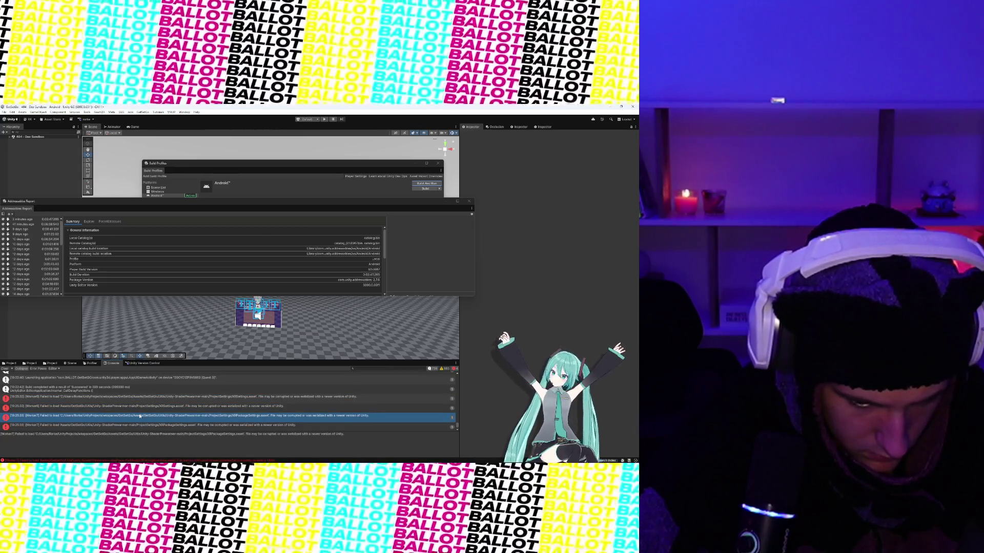
key(Up)
click(143, 426)
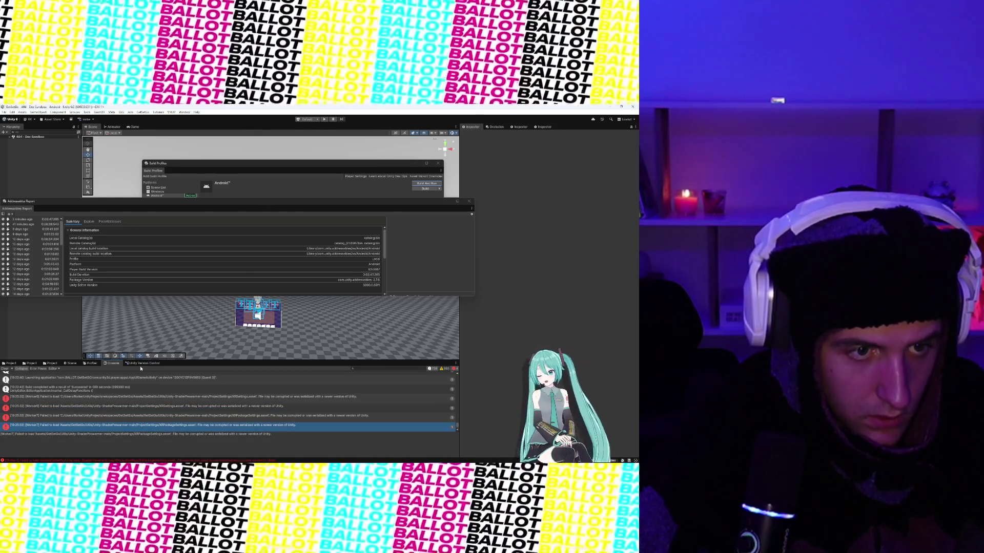
click(183, 112)
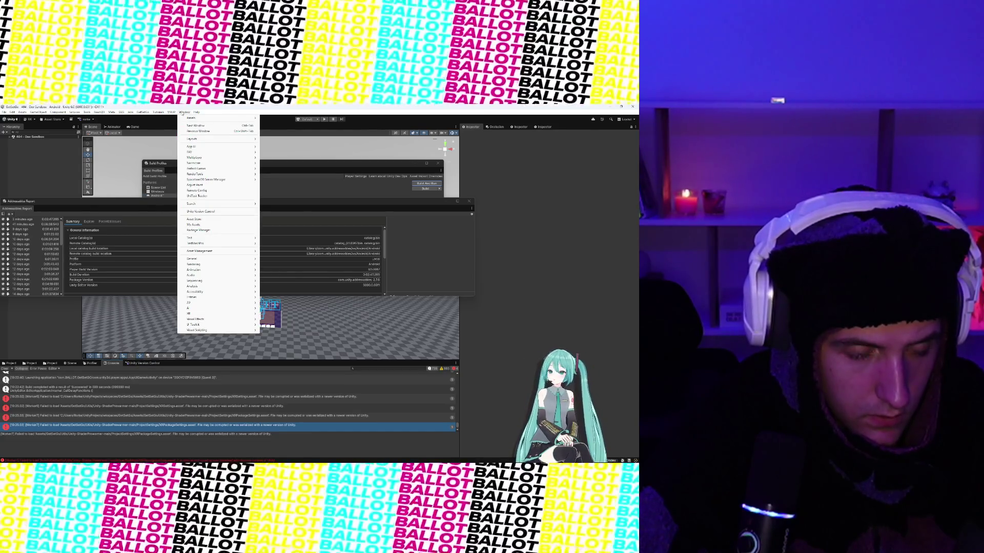
Browse Package Manager's Built-in list and the Normcore registry package, then close it.
click(181, 113)
click(182, 113)
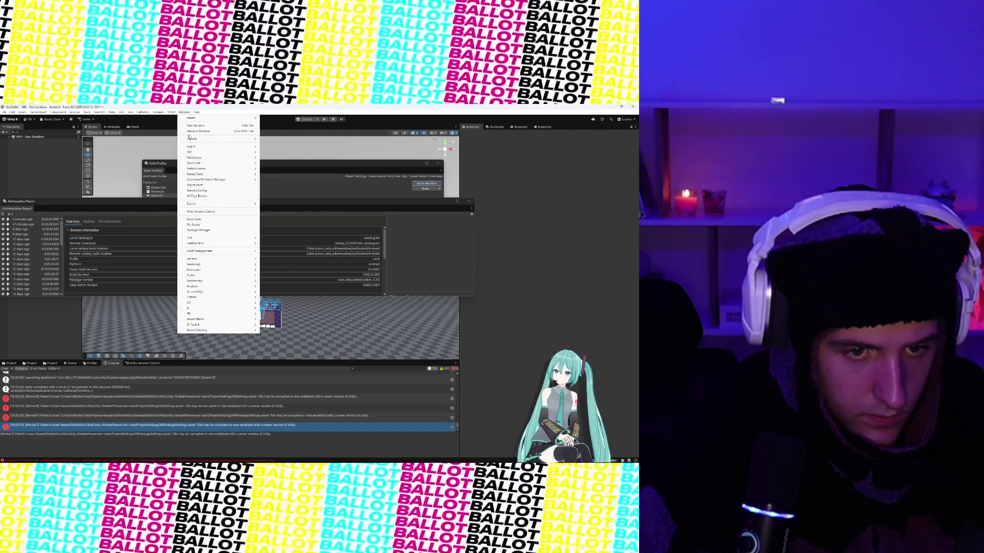
click(206, 230)
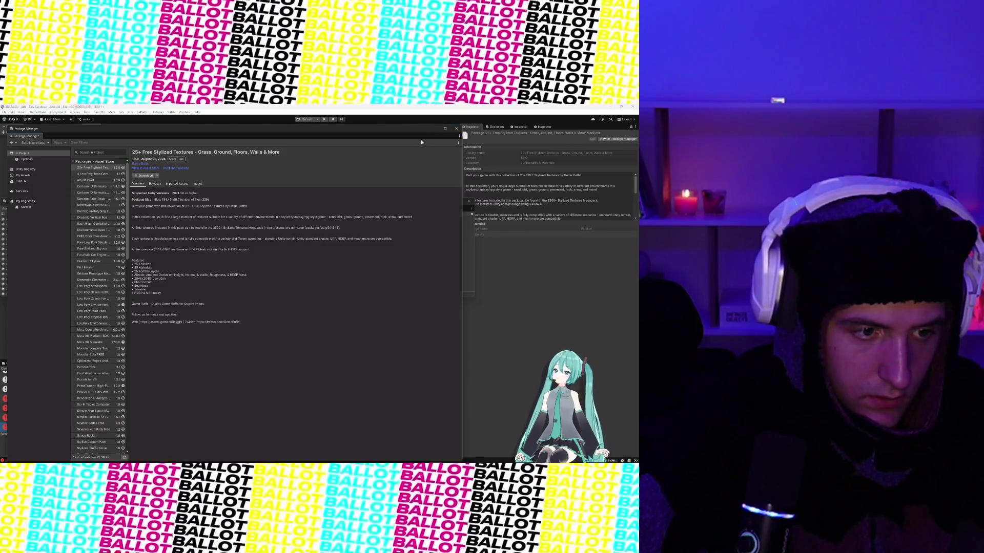
click(21, 181)
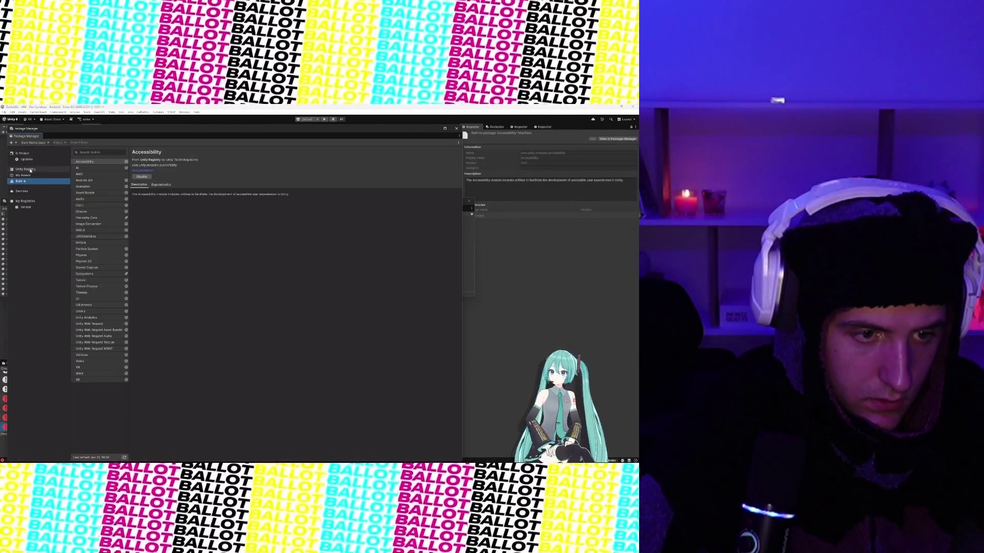
click(26, 169)
click(21, 192)
click(26, 207)
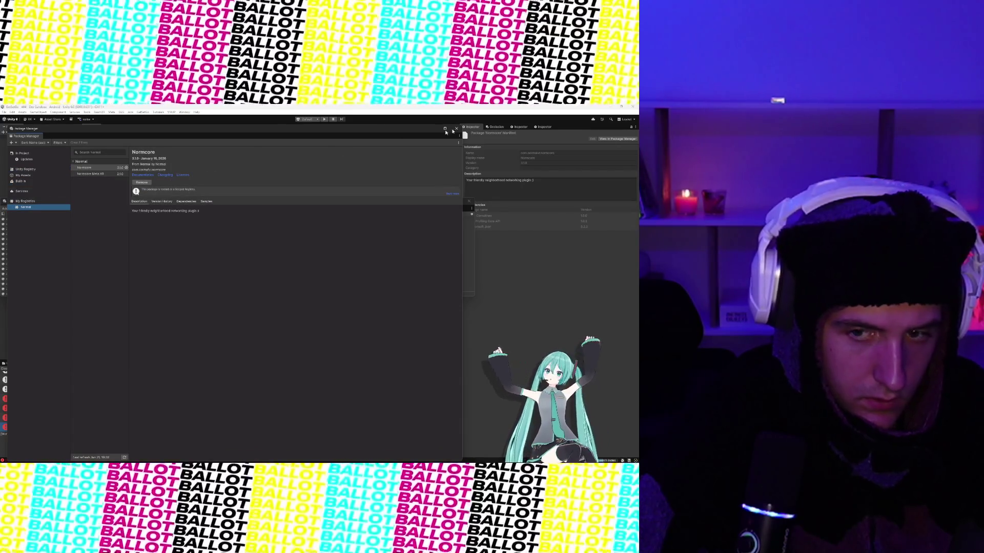
click(456, 129)
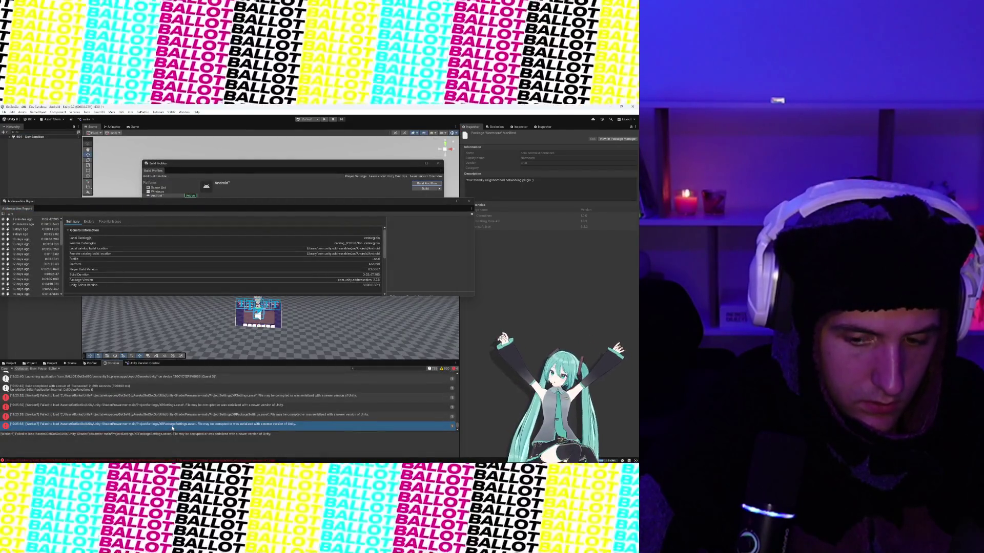
Shift-select the four settings-load errors and glance at the Meta Quest Developer Hub logs.
key(Up)
key(Up)
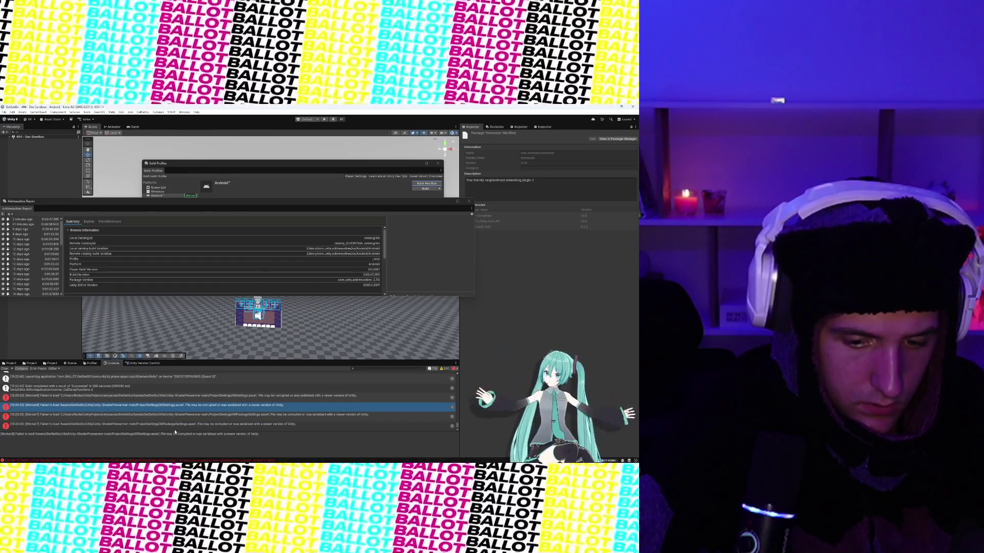
key(Up)
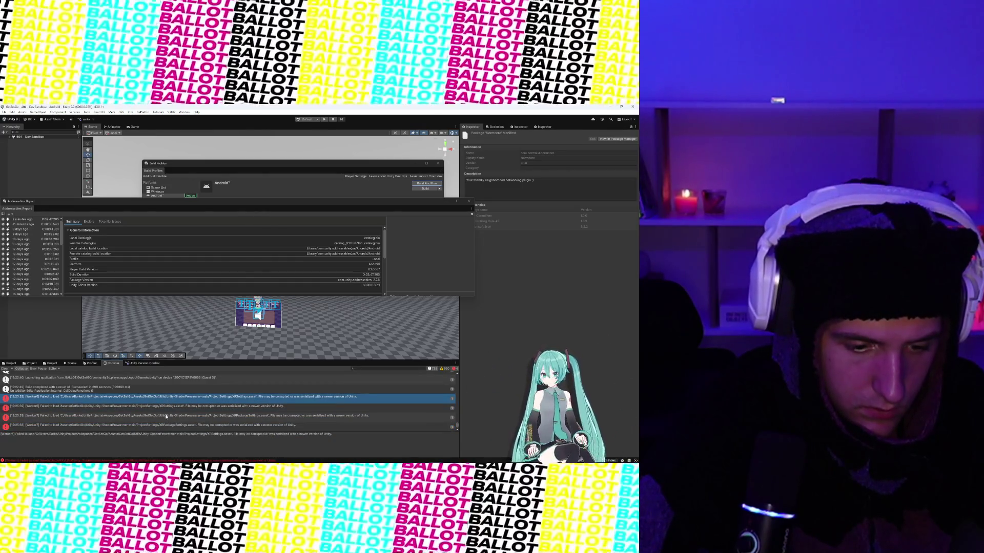
key(shift+Down)
key(shift+Down)
key(shift+Down)
scroll(161, 418, down, 1)
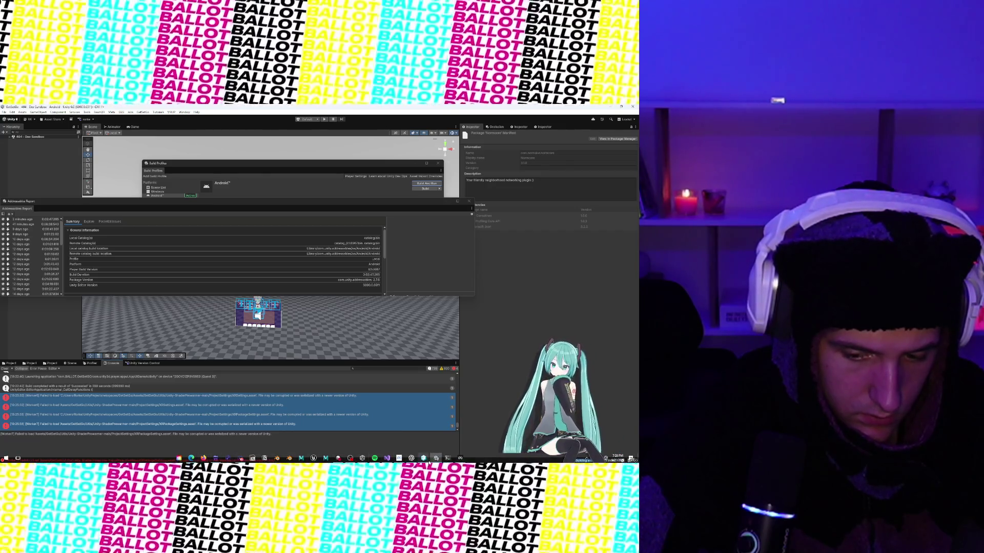
click(436, 458)
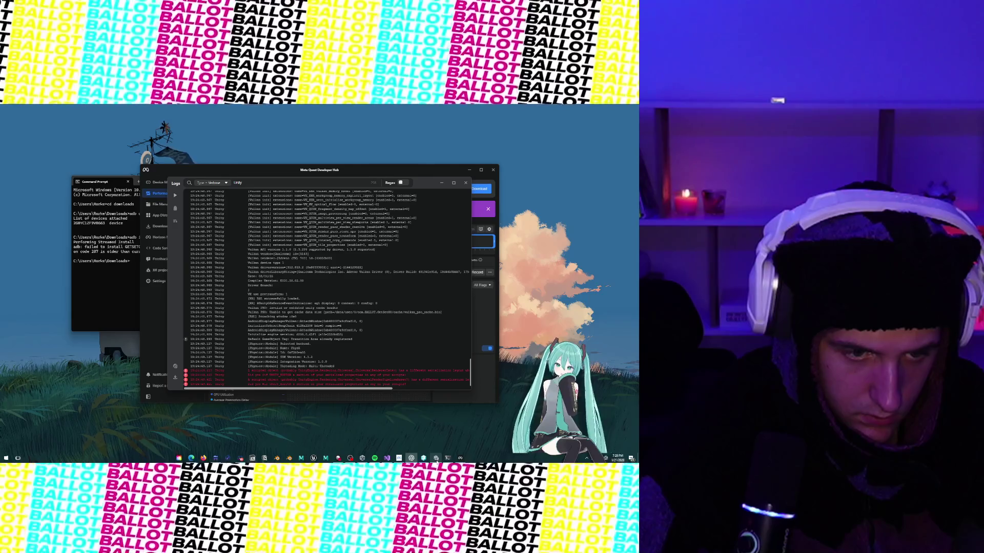
click(436, 459)
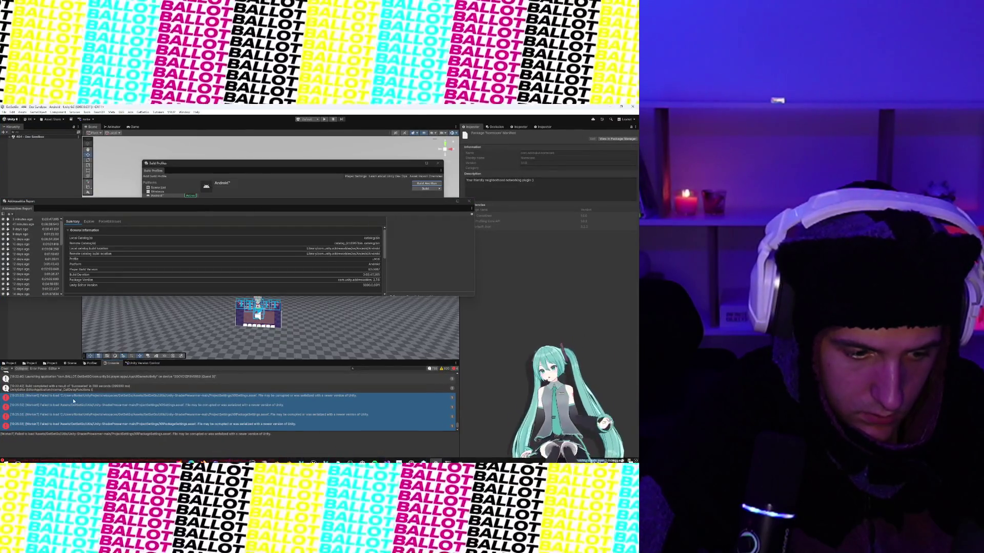
Select the first error and highlight the failing XRSettings asset path in its details.
click(74, 401)
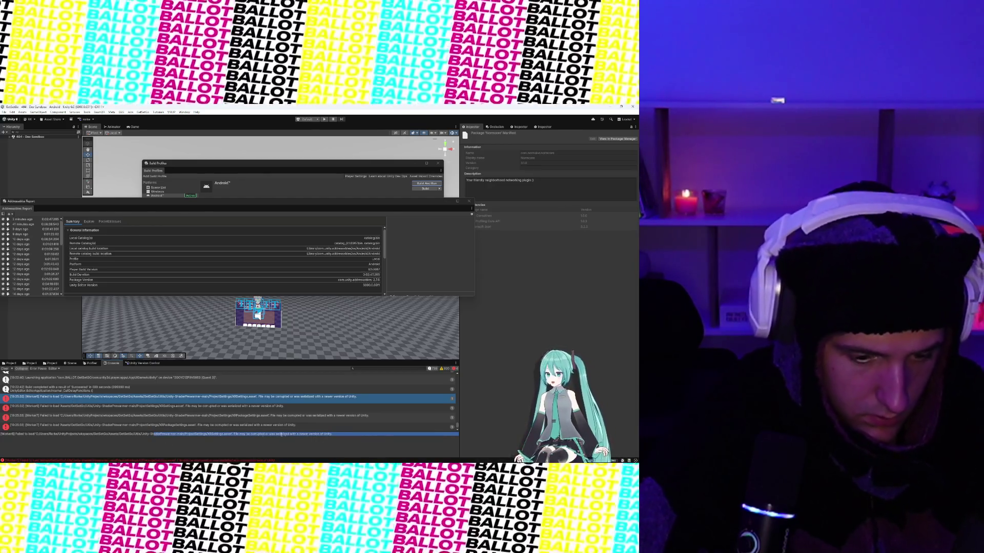
click(97, 435)
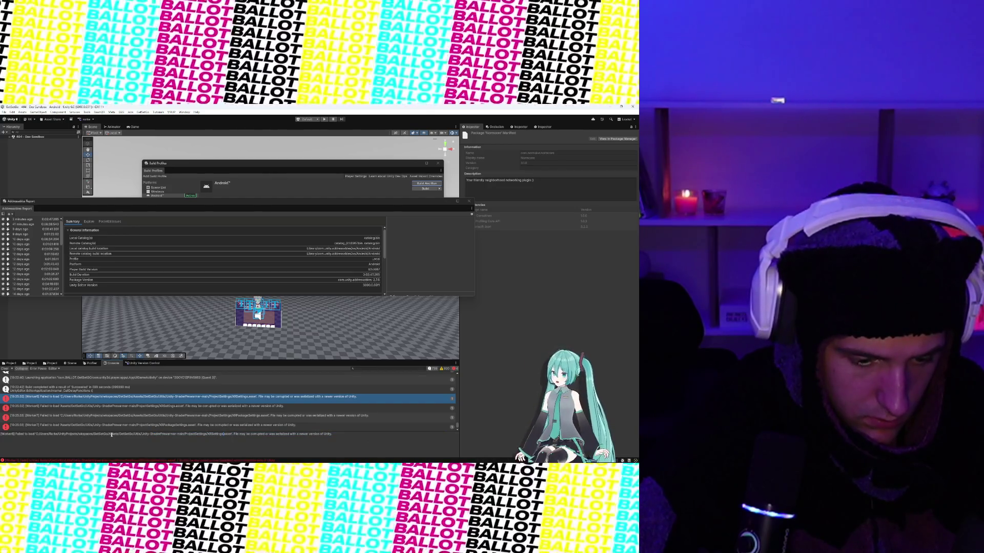
double_click(212, 434)
click(212, 435)
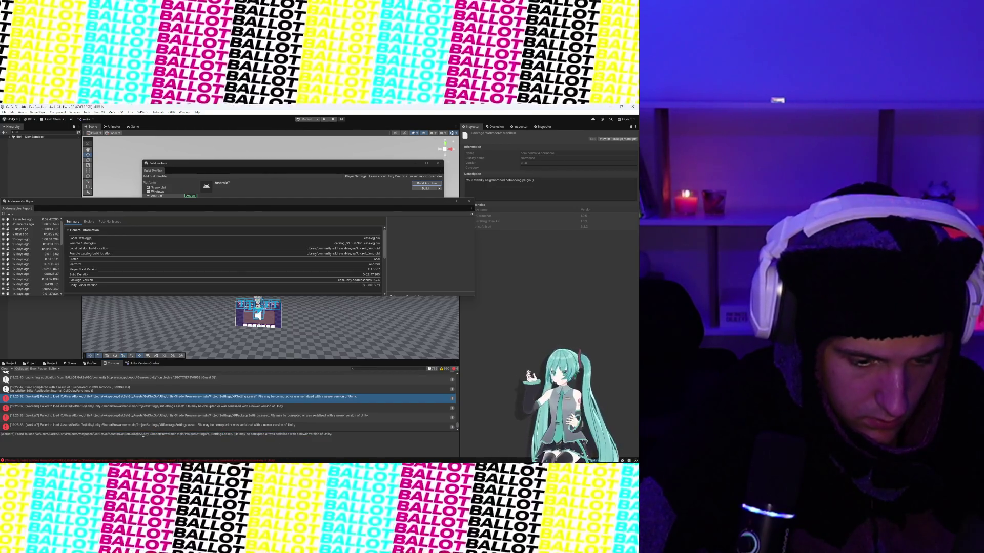
drag(134, 434, 360, 433)
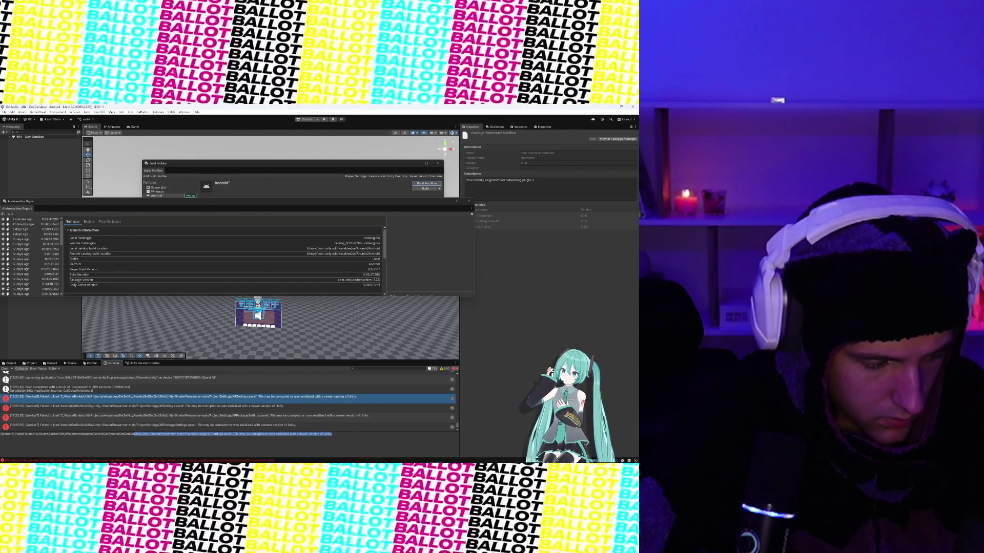
click(247, 434)
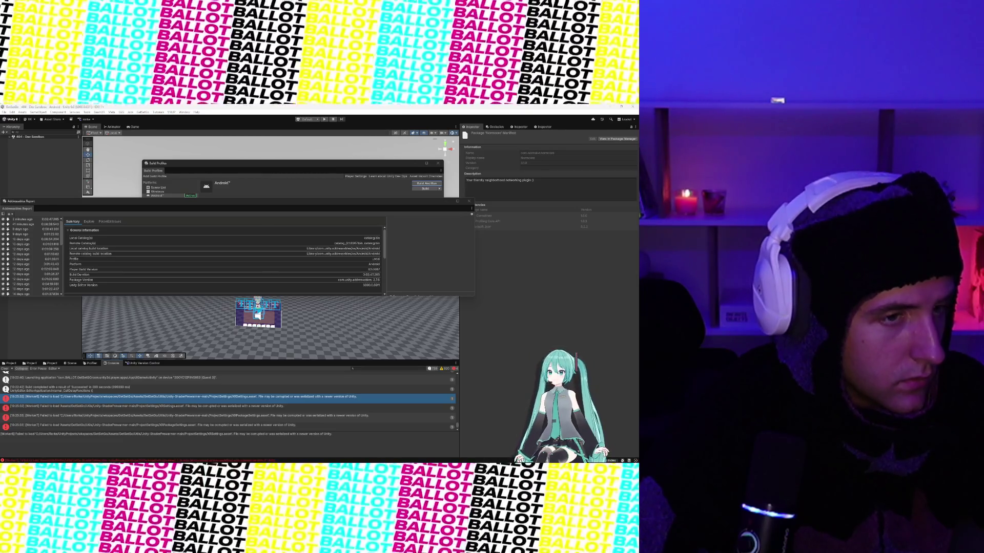
Open Build Profiles, then Project Settings from the Edit menu.
click(5, 112)
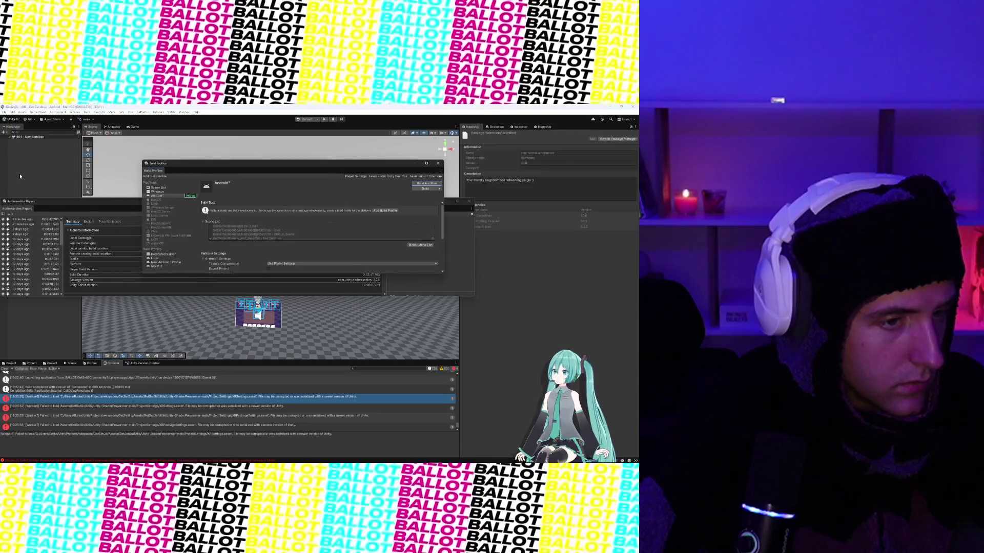
click(21, 176)
click(15, 112)
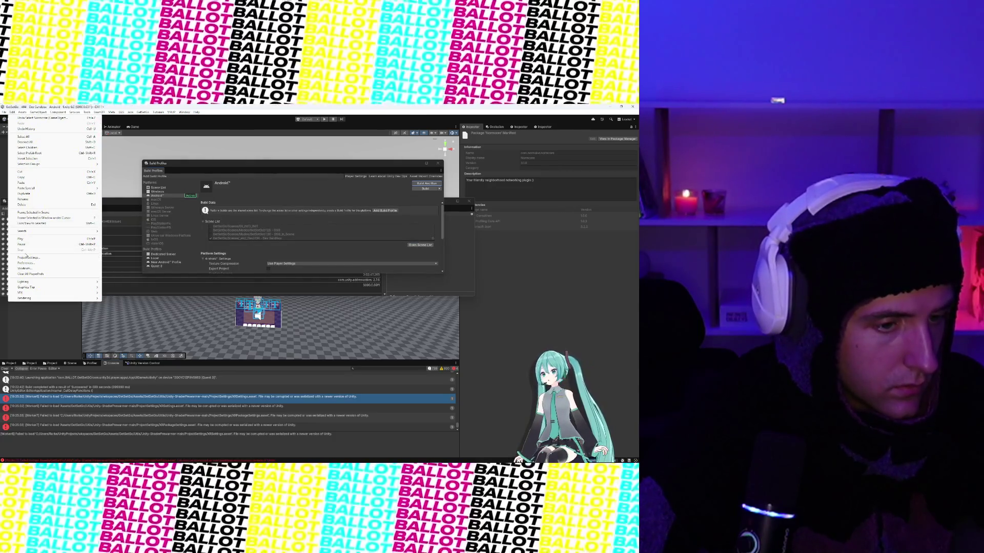
click(25, 258)
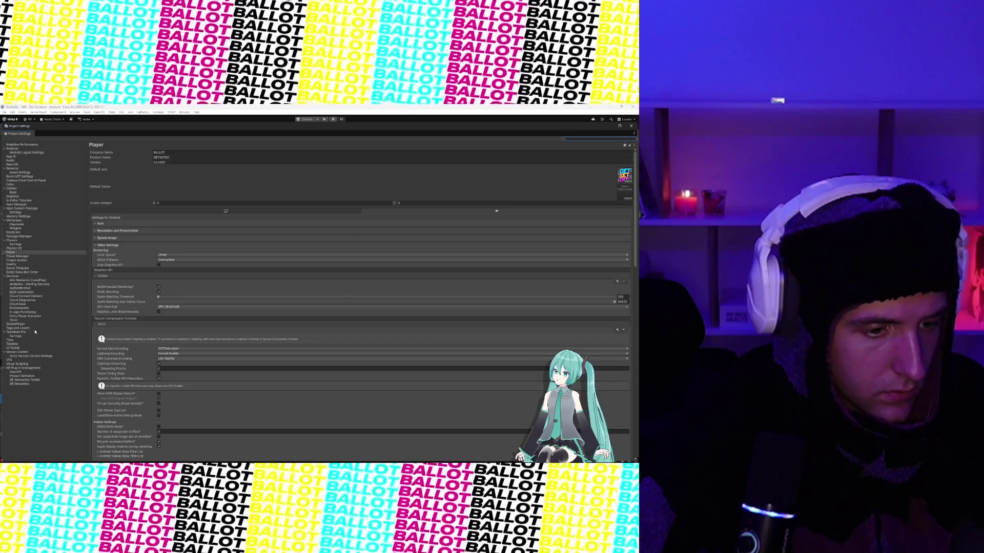
Browse Project Settings to the OpenXR page under XR Plug-in Management.
click(28, 281)
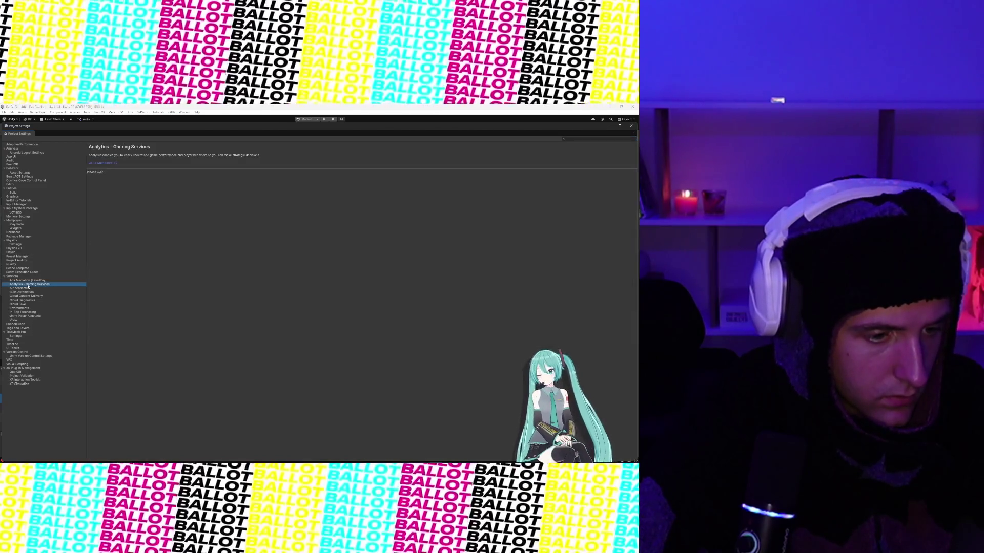
click(29, 297)
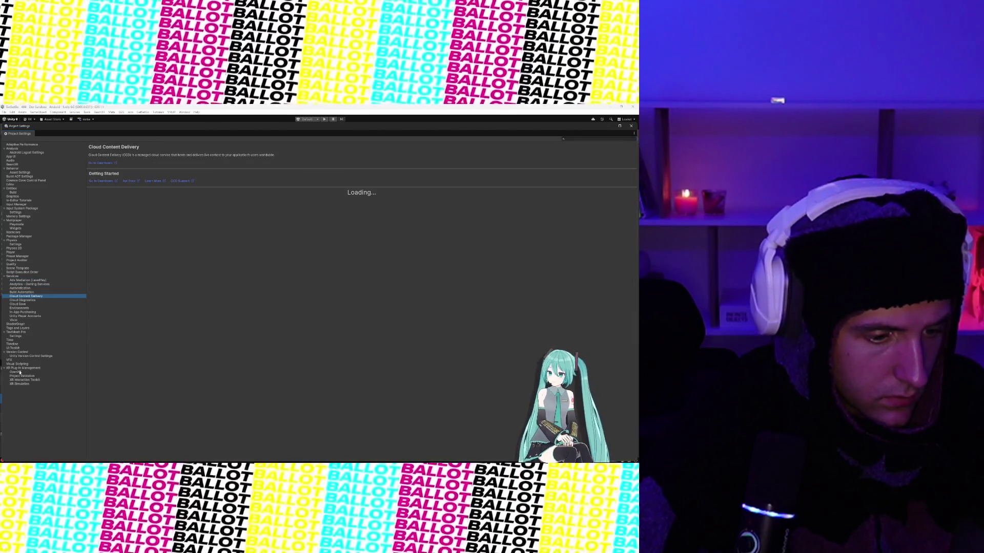
click(20, 369)
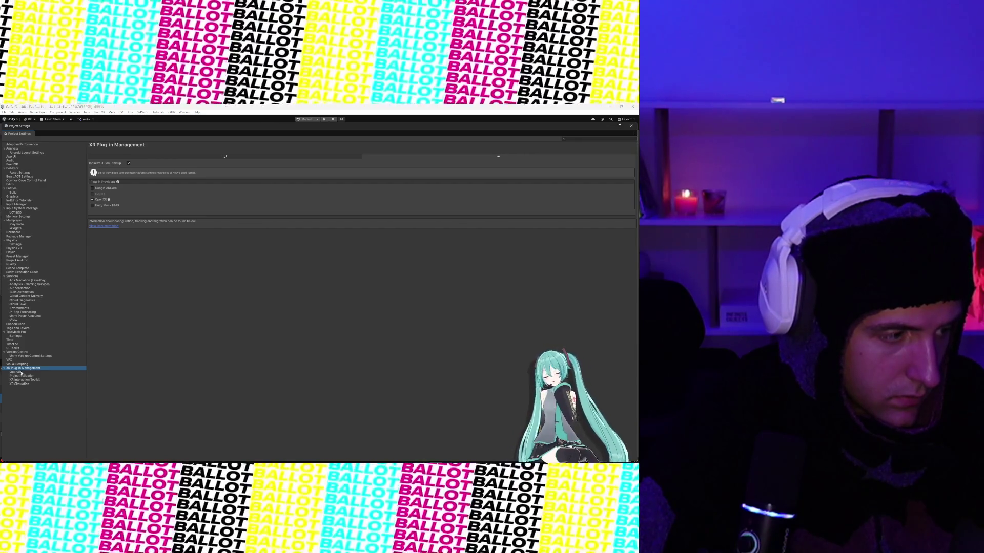
click(16, 372)
click(21, 369)
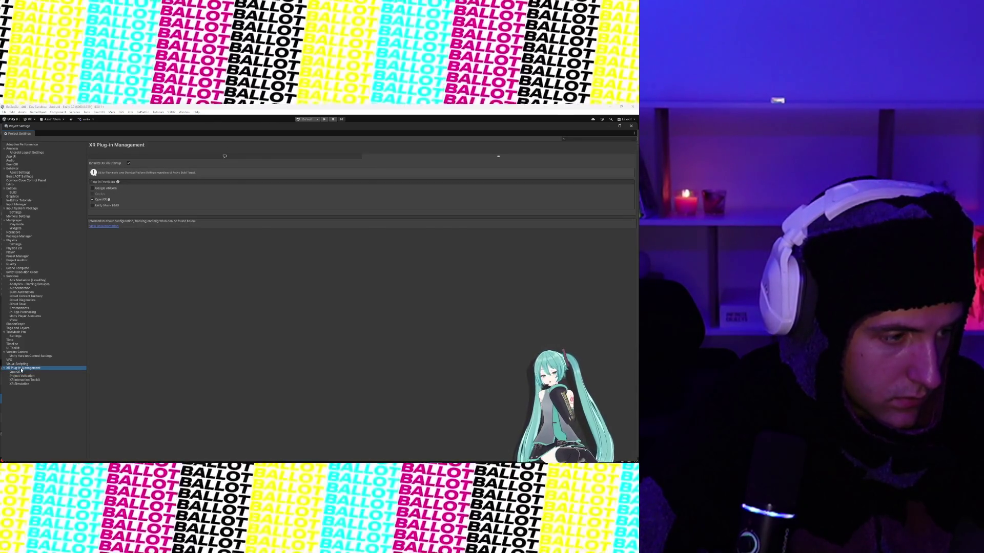
click(22, 373)
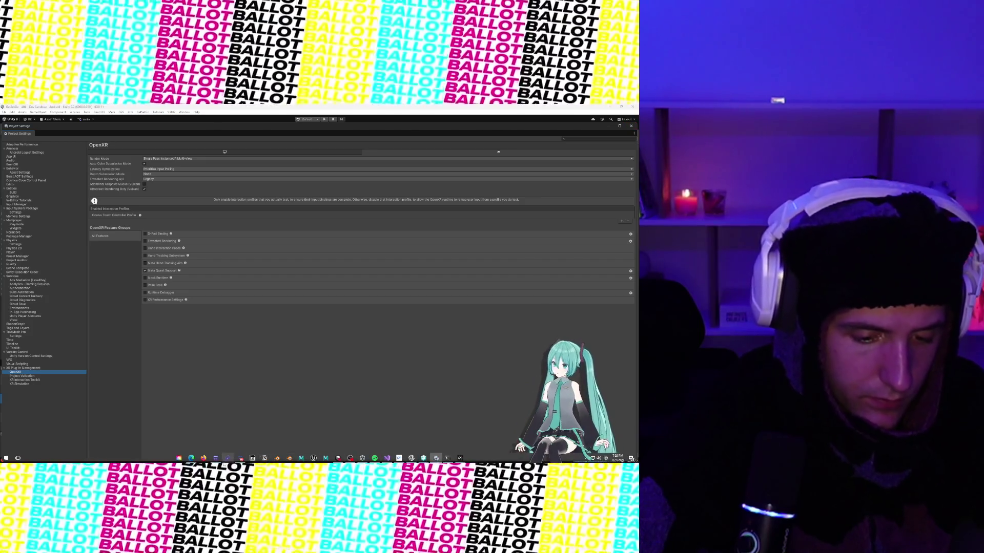
click(436, 458)
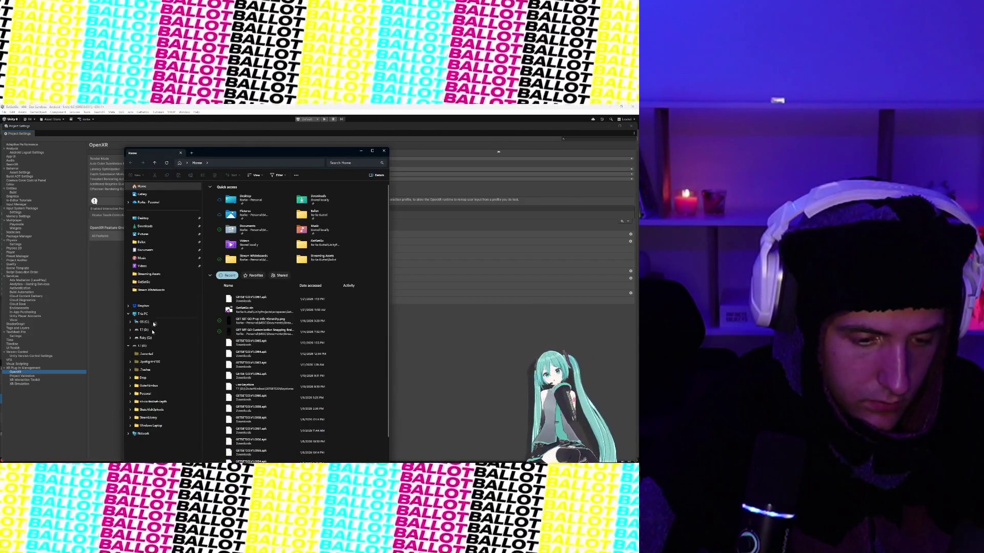
In the GetSetGo project folder, select the Library, obj and Temp folders.
click(153, 285)
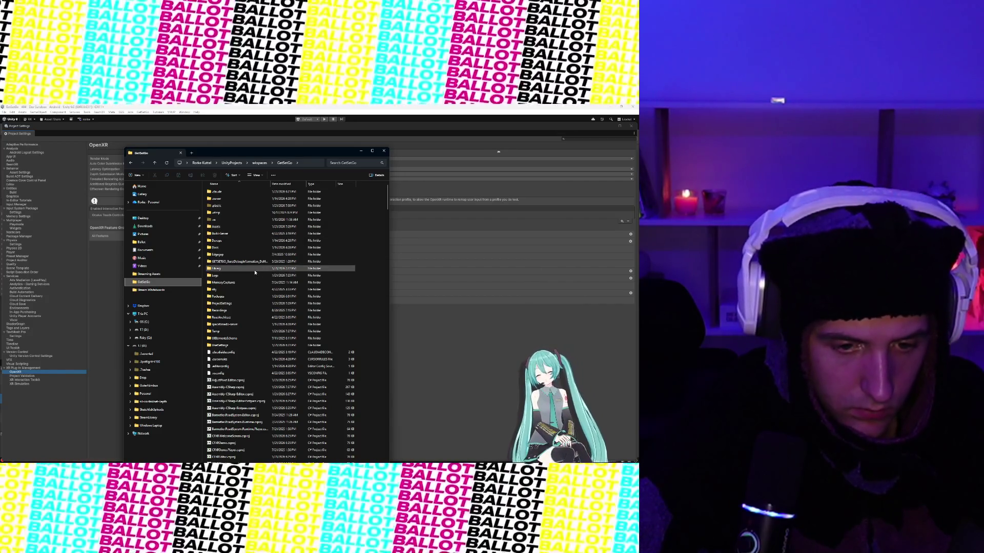
click(243, 268)
ctrl+click(246, 290)
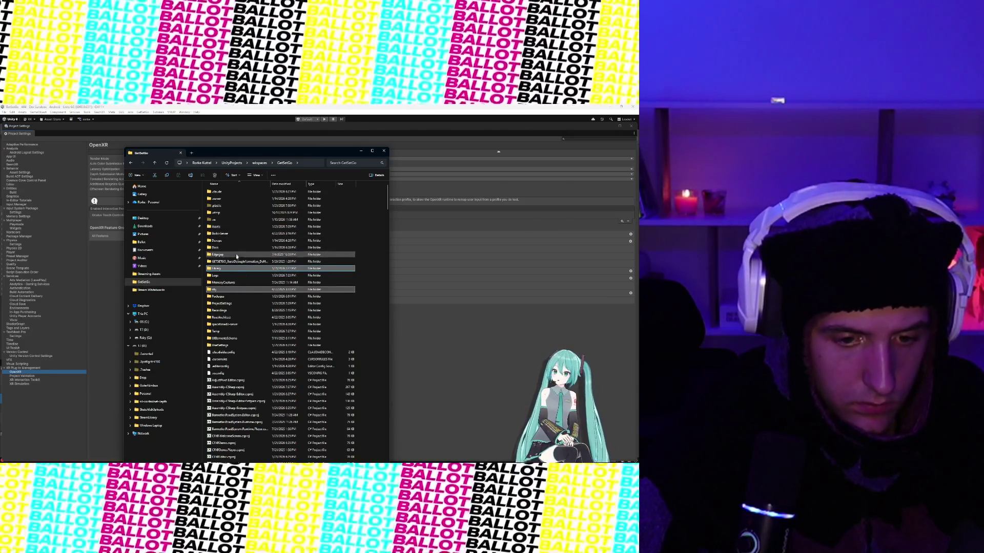
ctrl+click(232, 330)
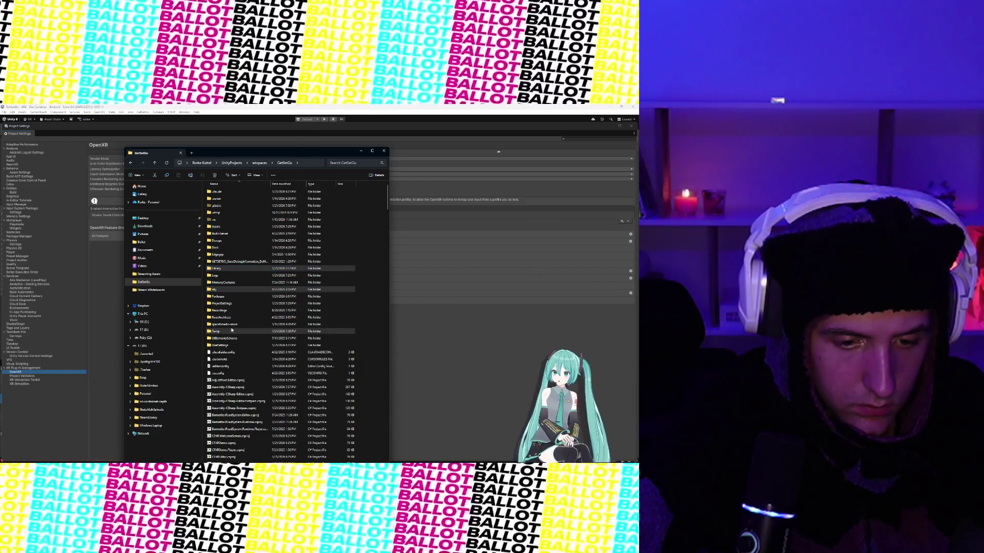
right_click(231, 331)
click(578, 116)
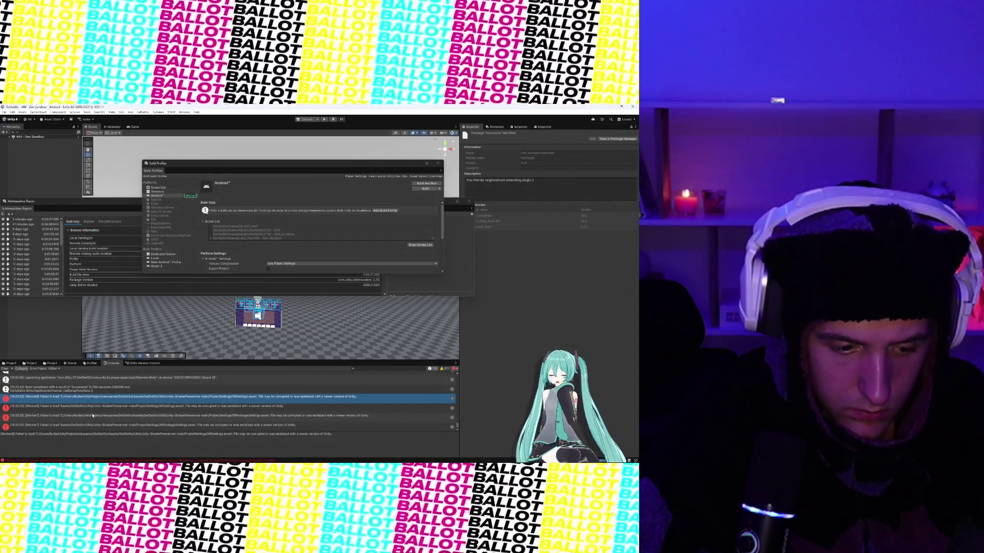
click(128, 406)
click(93, 416)
click(66, 426)
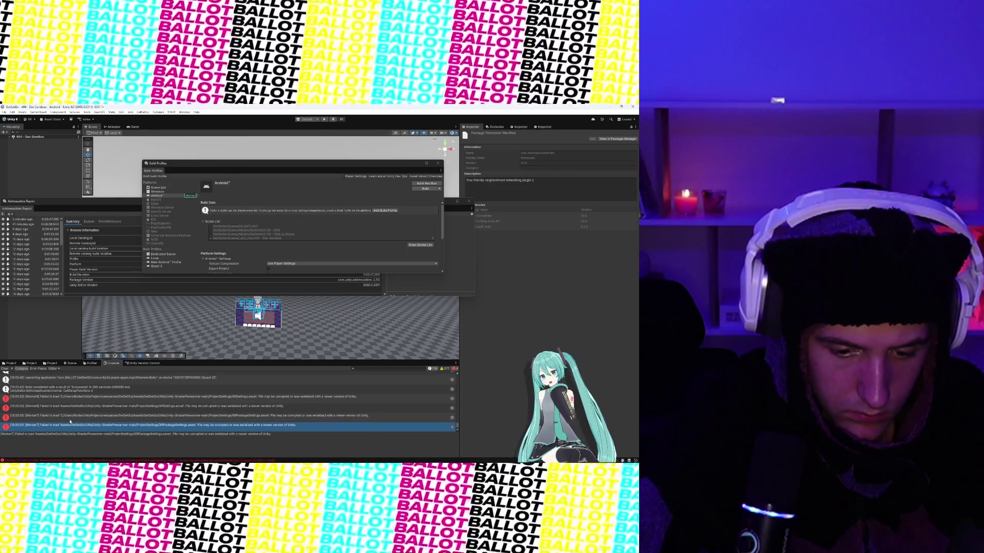
click(72, 416)
click(74, 409)
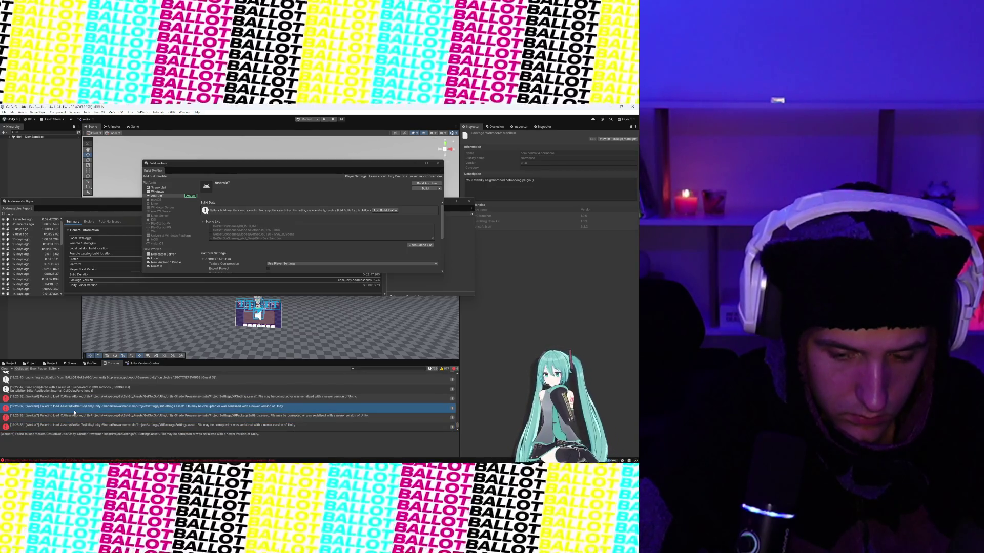
click(87, 397)
click(95, 406)
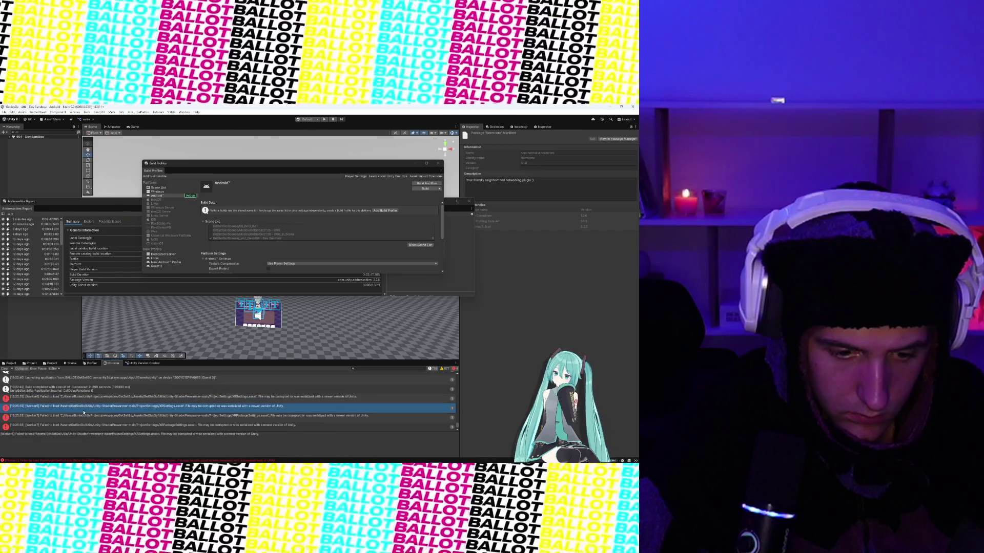
scroll(99, 396, up, 5)
scroll(100, 396, up, 10)
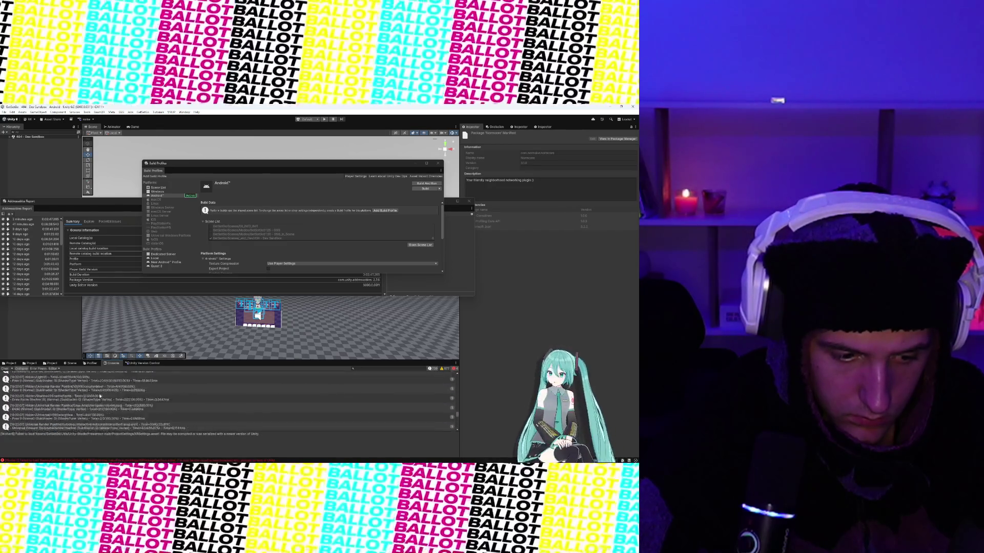
scroll(100, 396, down, 15)
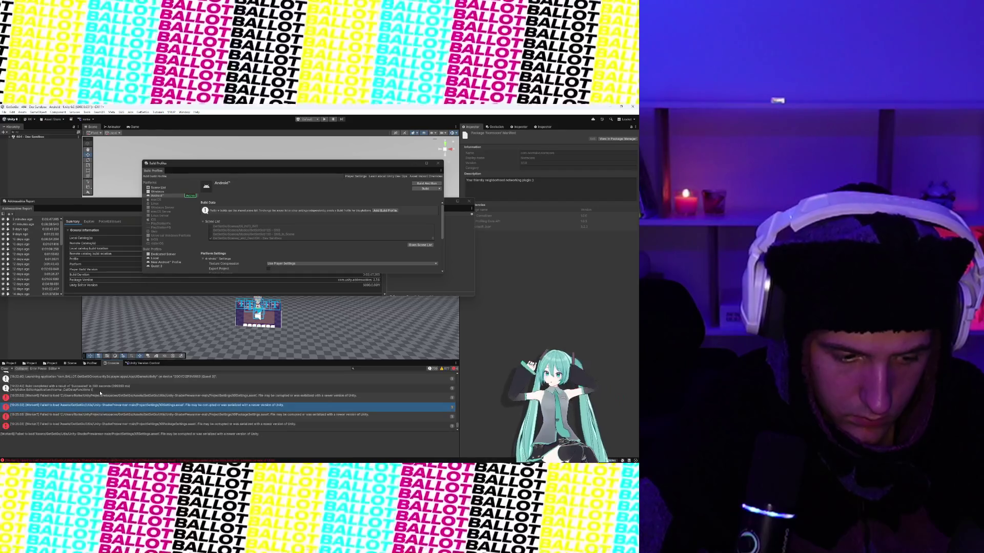
key(Down)
key(Down)
key(Down)
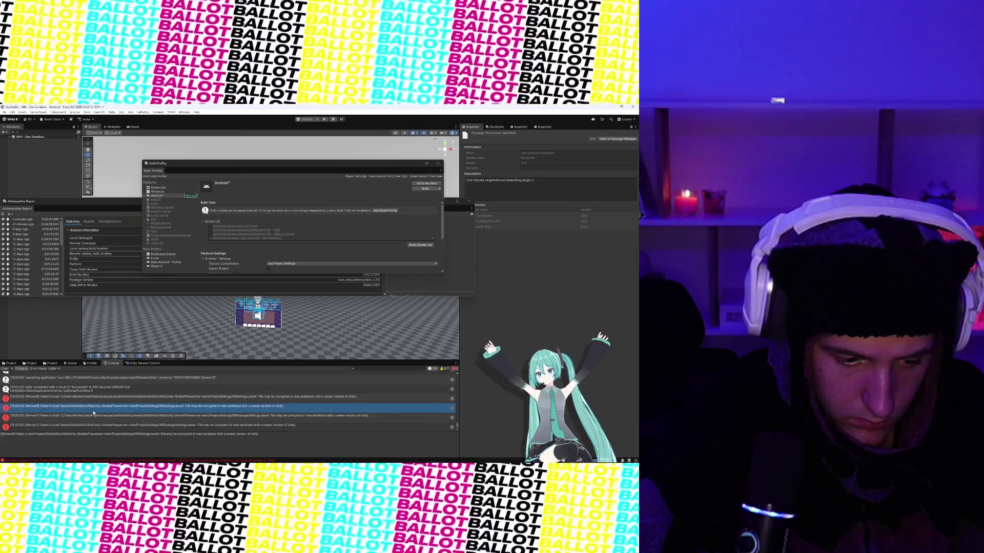
key(Up)
key(Up)
key(Up)
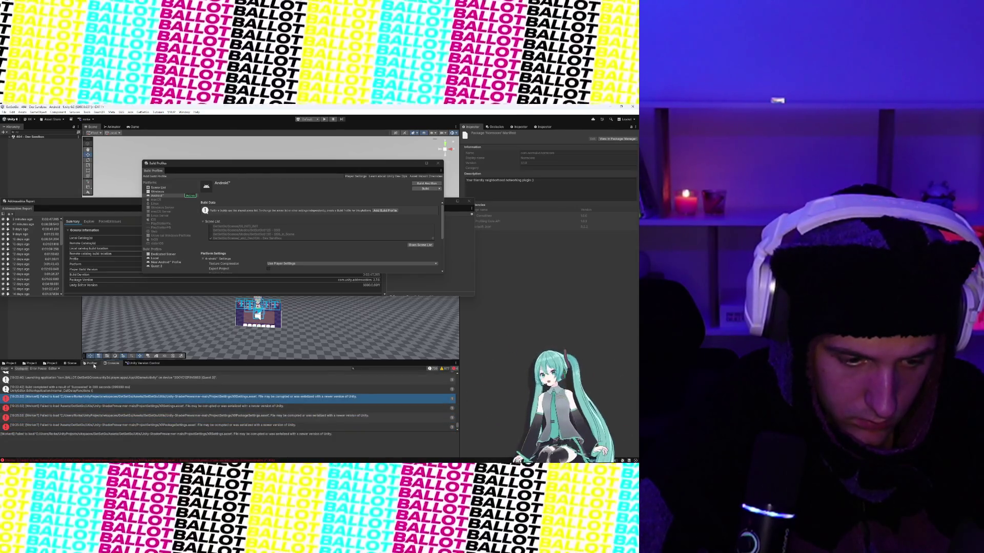
click(56, 365)
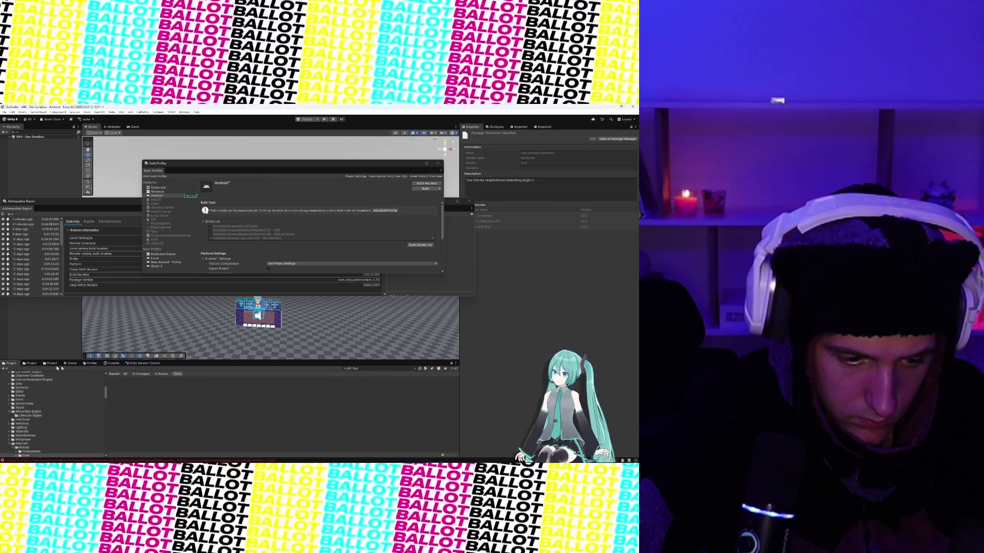
click(112, 364)
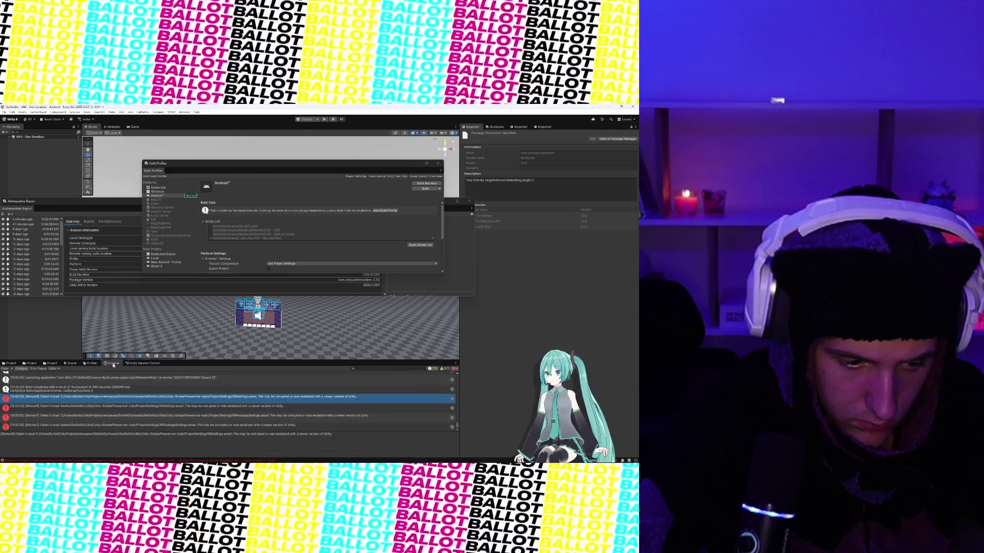
click(72, 363)
click(31, 363)
click(52, 364)
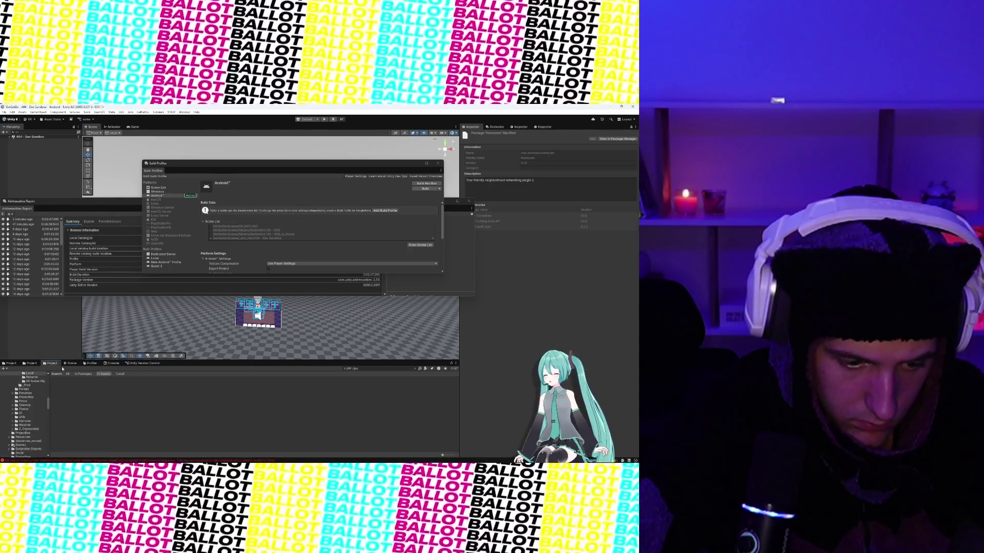
click(112, 363)
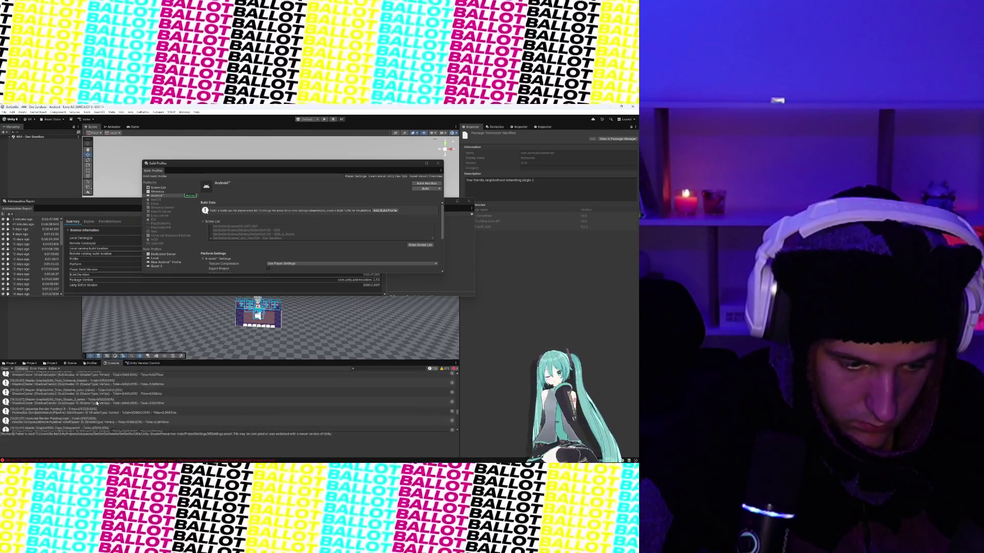
scroll(96, 403, down, 5)
click(99, 400)
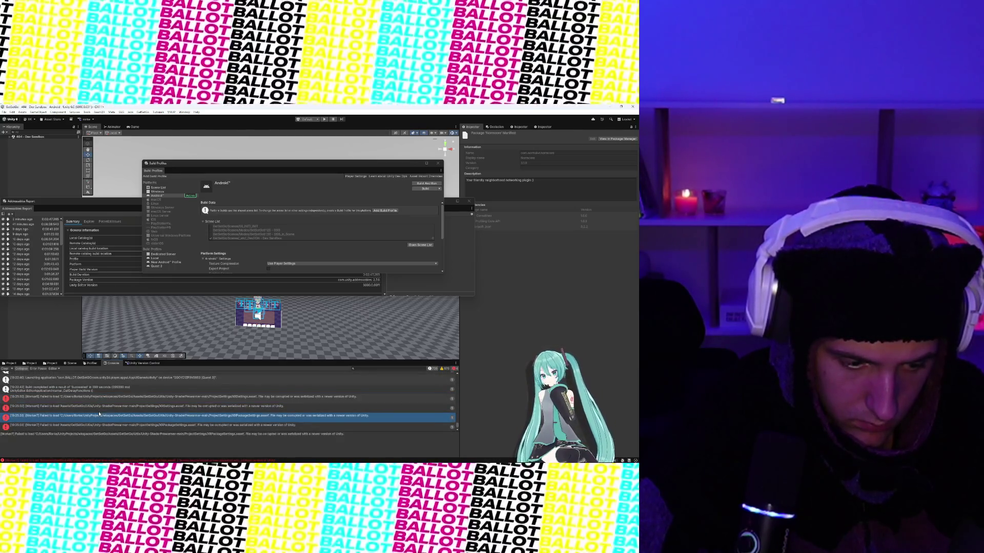
click(96, 407)
click(95, 416)
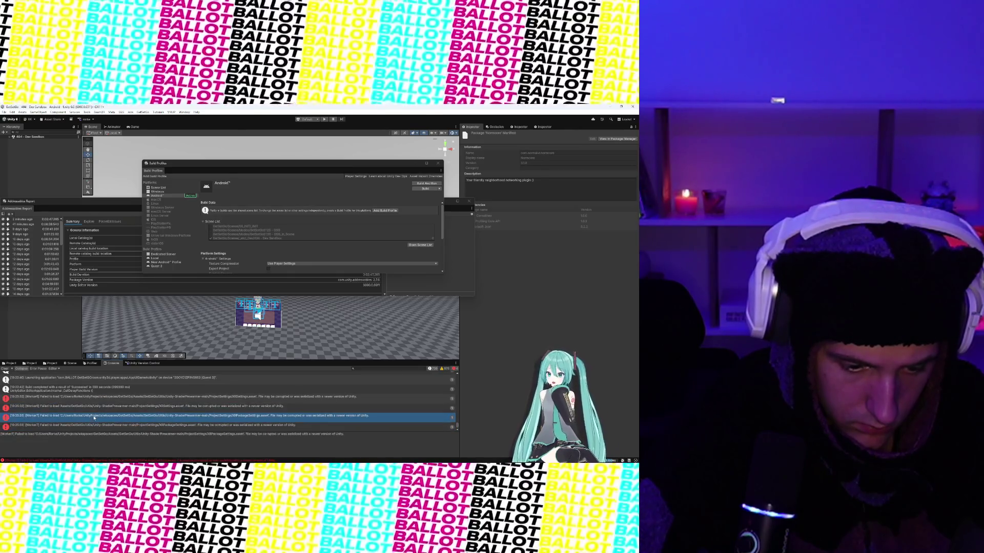
click(94, 426)
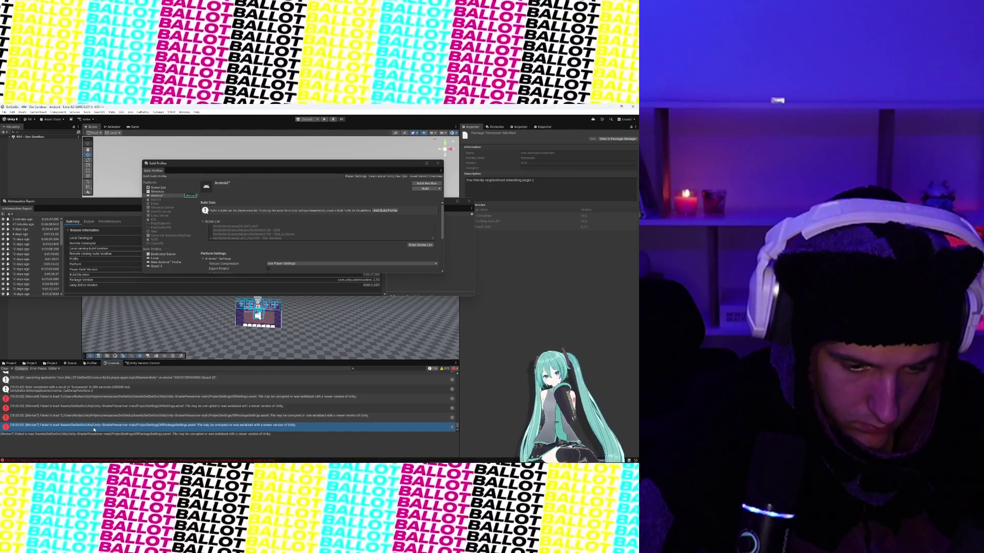
click(95, 419)
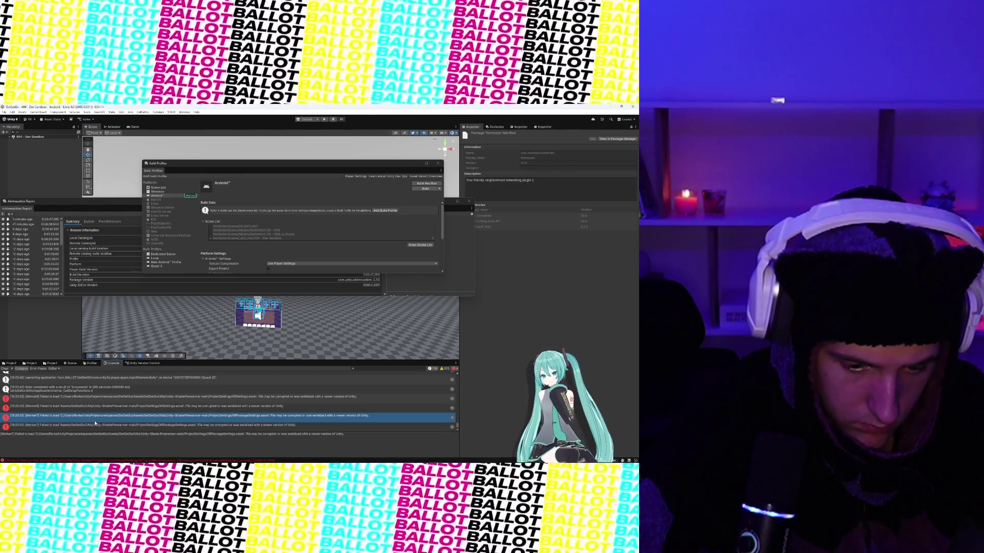
click(99, 407)
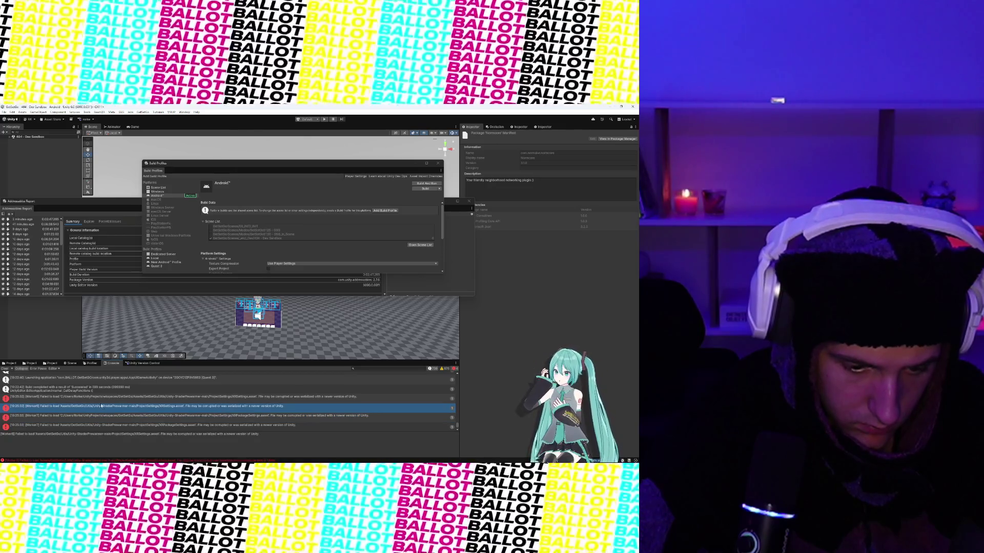
click(102, 399)
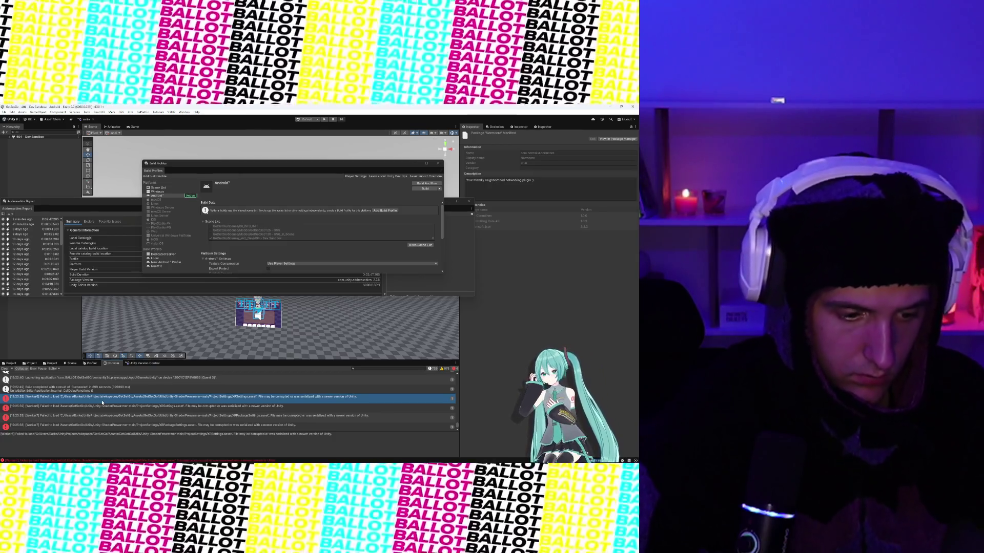
click(103, 407)
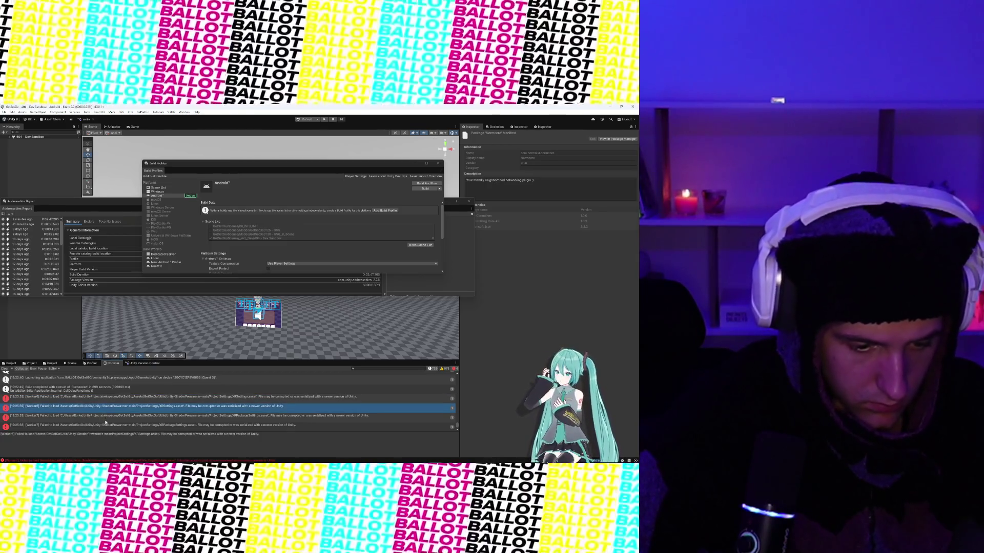
click(104, 415)
click(106, 407)
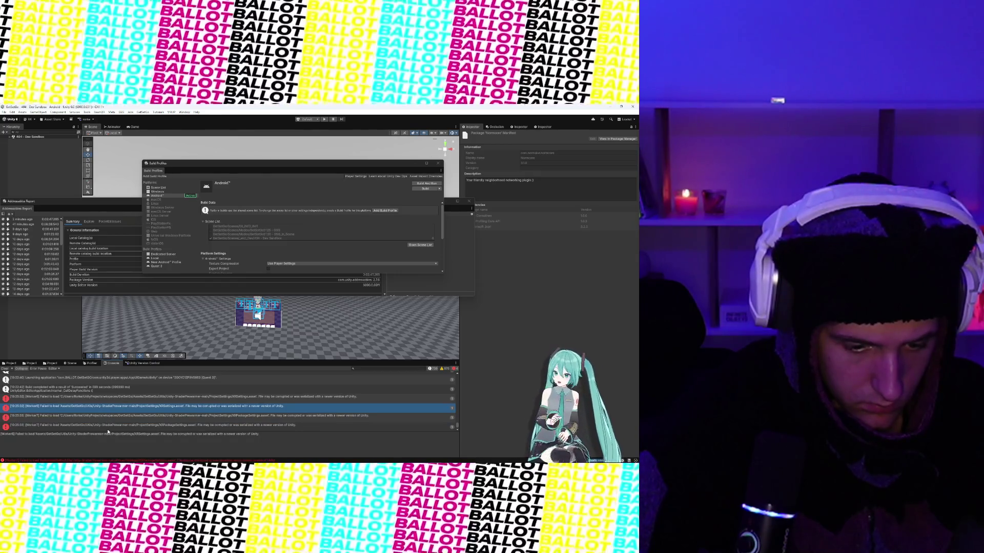
click(108, 429)
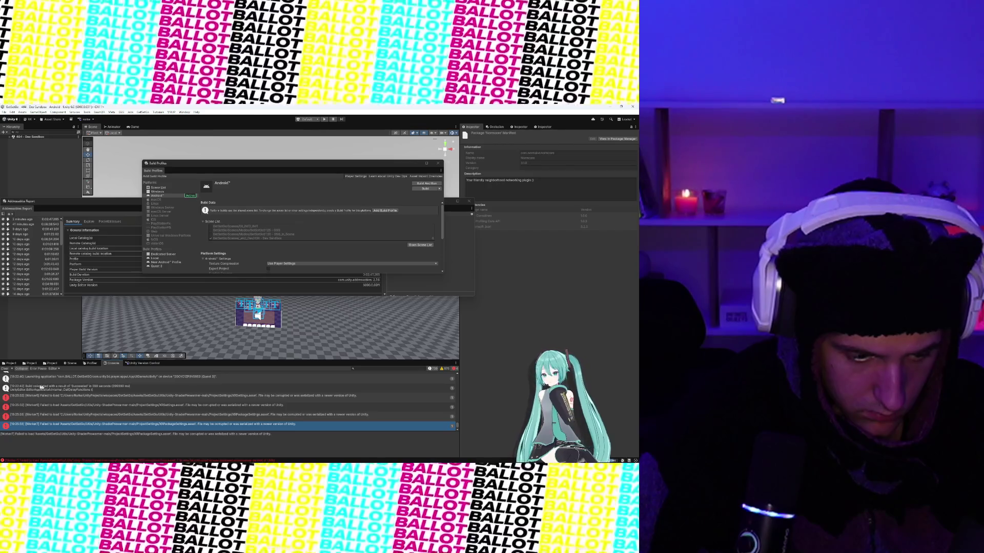
click(11, 363)
Search the Project for XR package settings and inspect XRPackageSettings and OpenXRPackageSettings.
text(XRPackageSett)
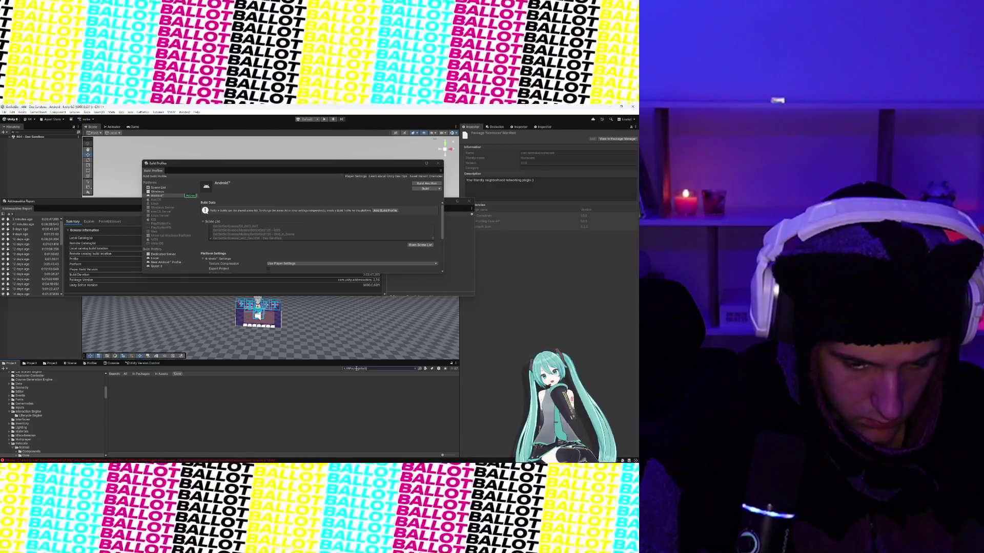
text(ings)
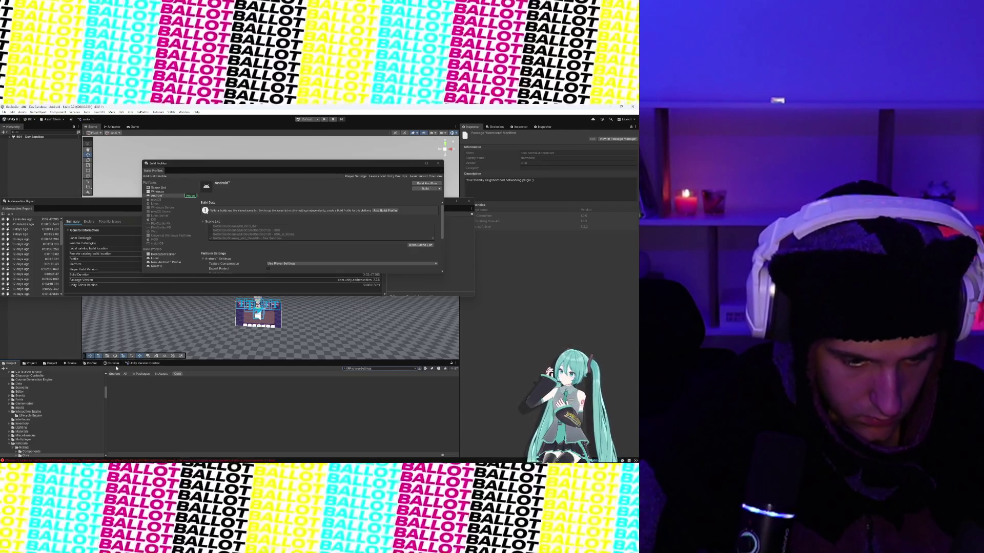
click(114, 363)
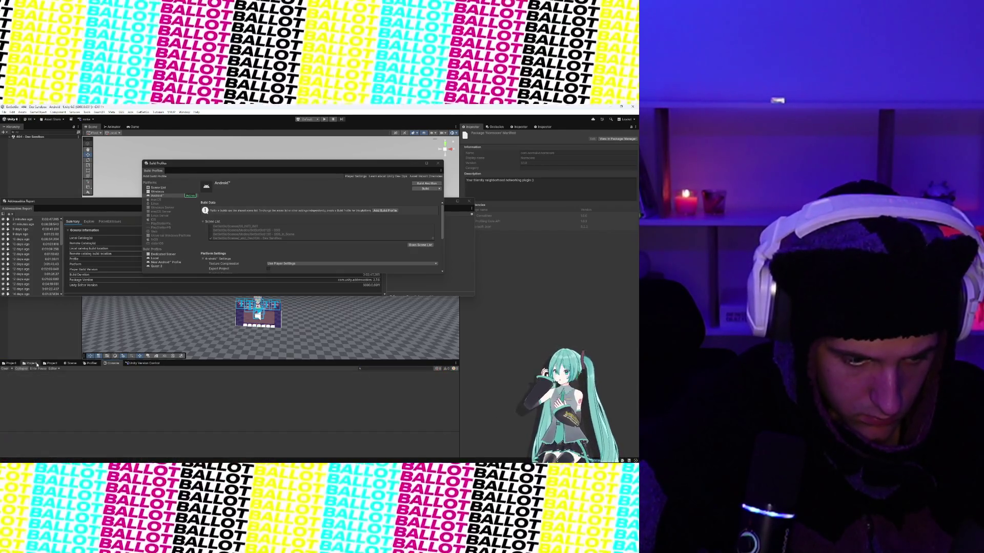
click(31, 362)
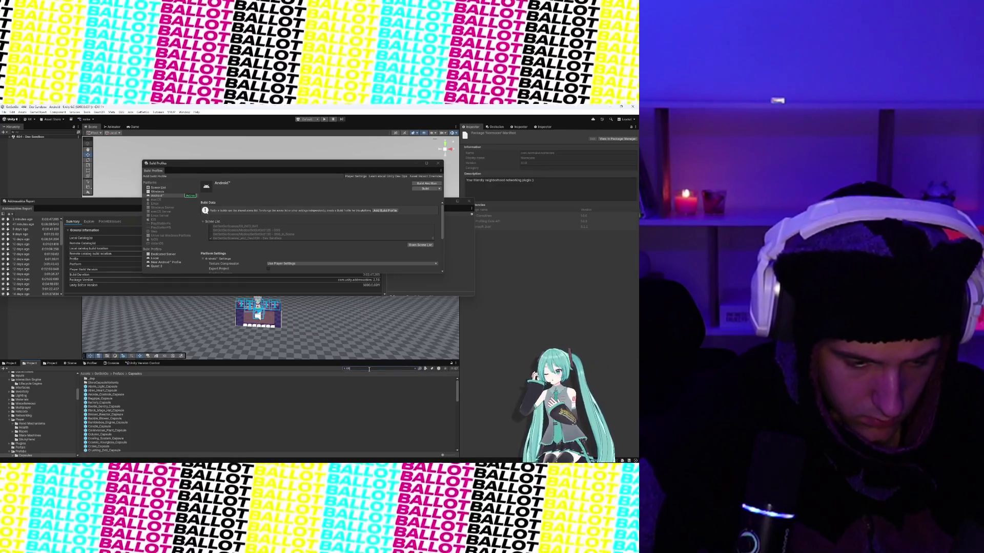
text(Package)
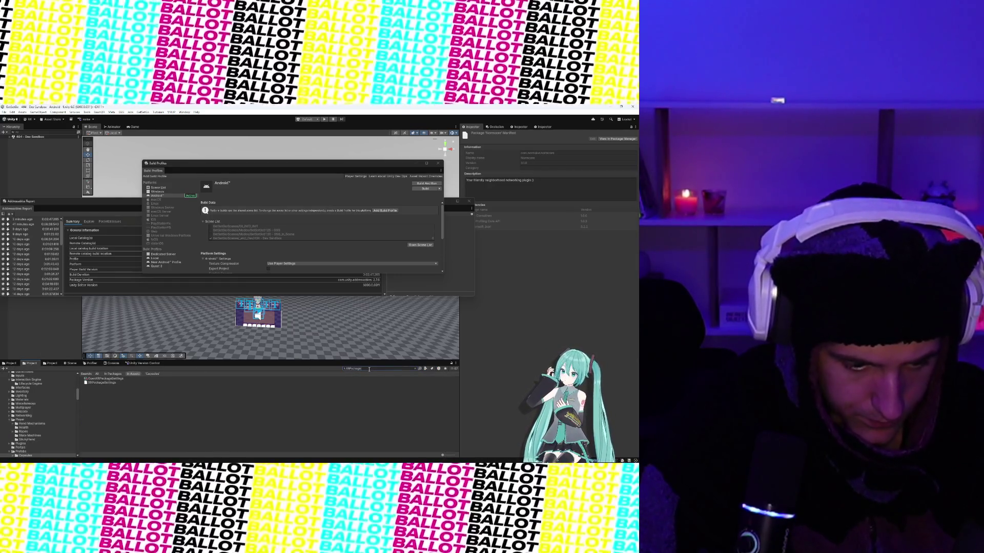
click(109, 386)
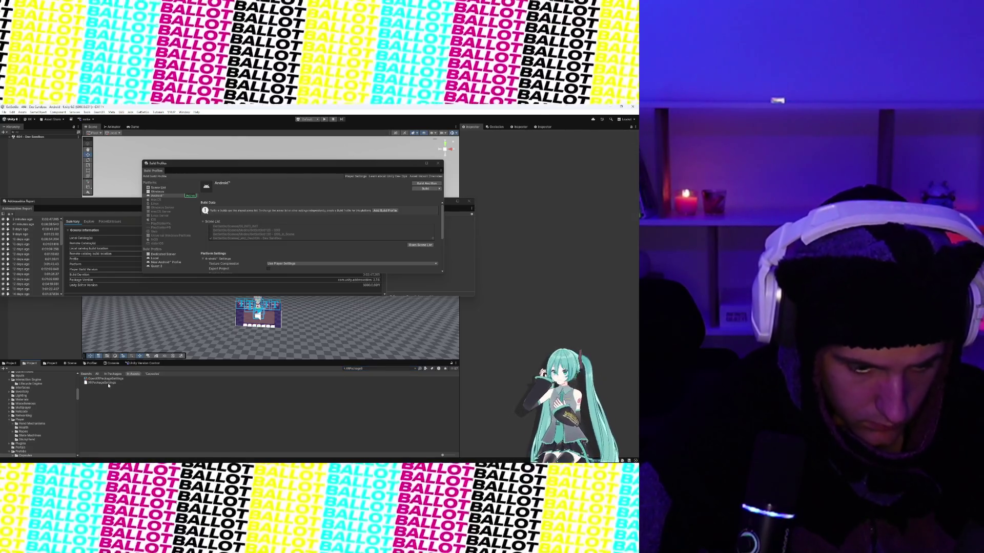
click(109, 384)
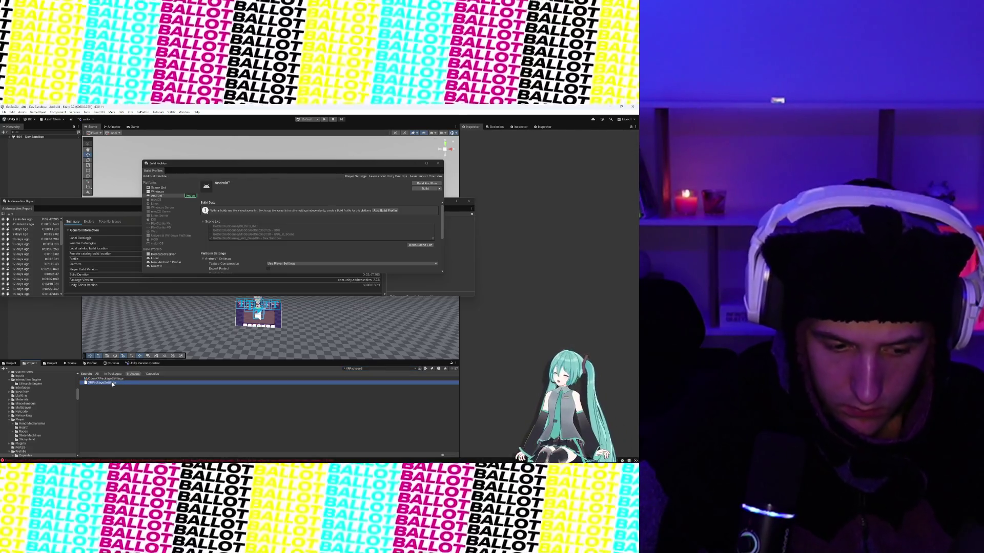
click(113, 382)
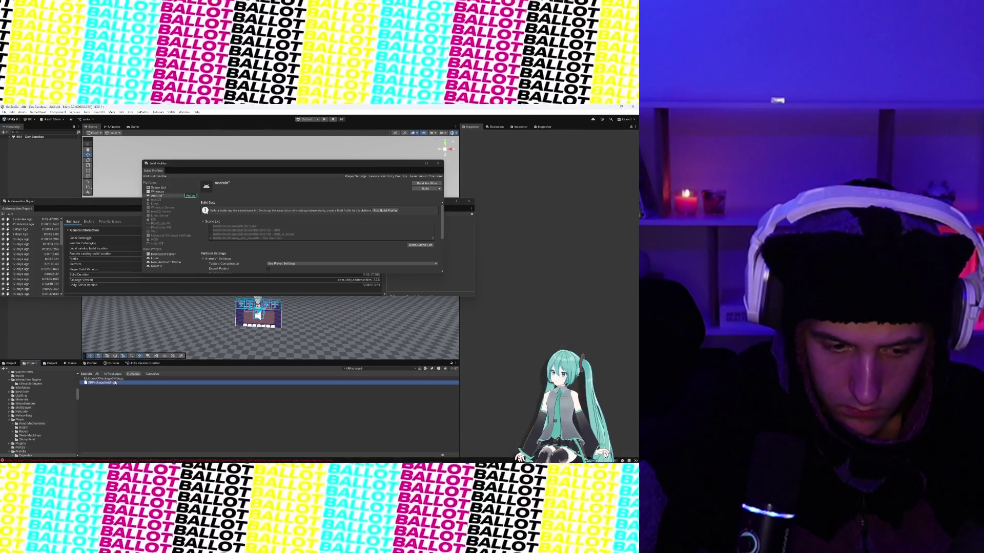
click(105, 379)
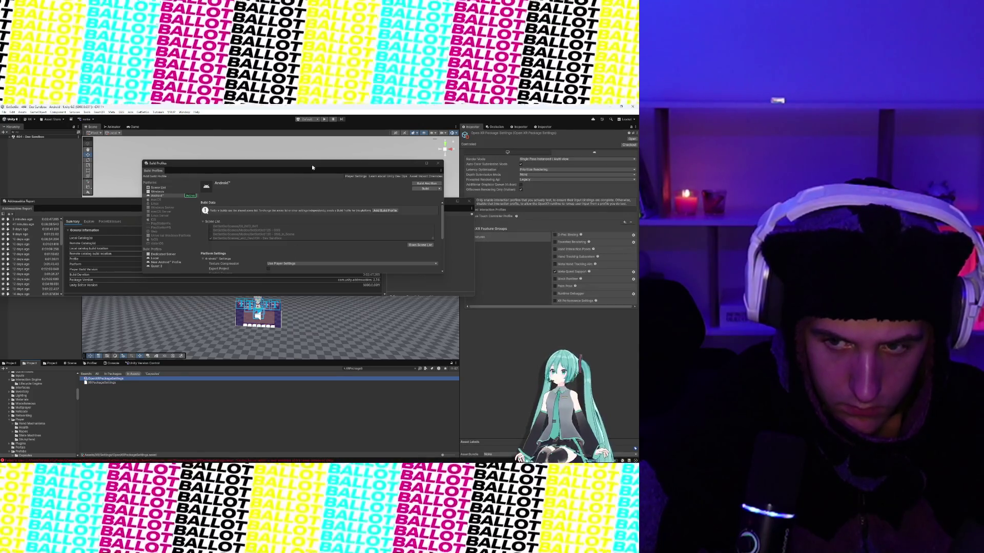
Move the Build Profiles window aside and delete the XRPackageSettings asset.
drag(312, 167, 211, 203)
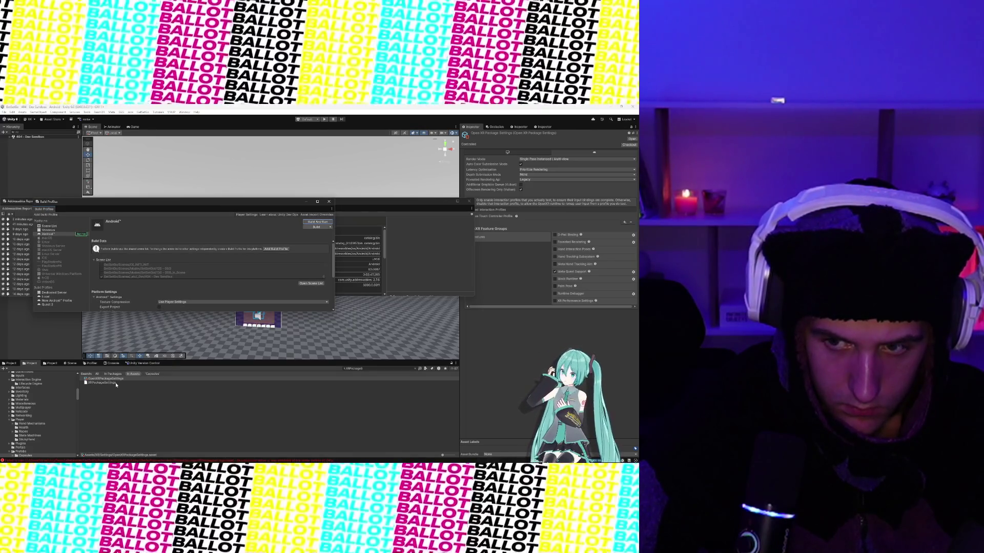
right_click(116, 385)
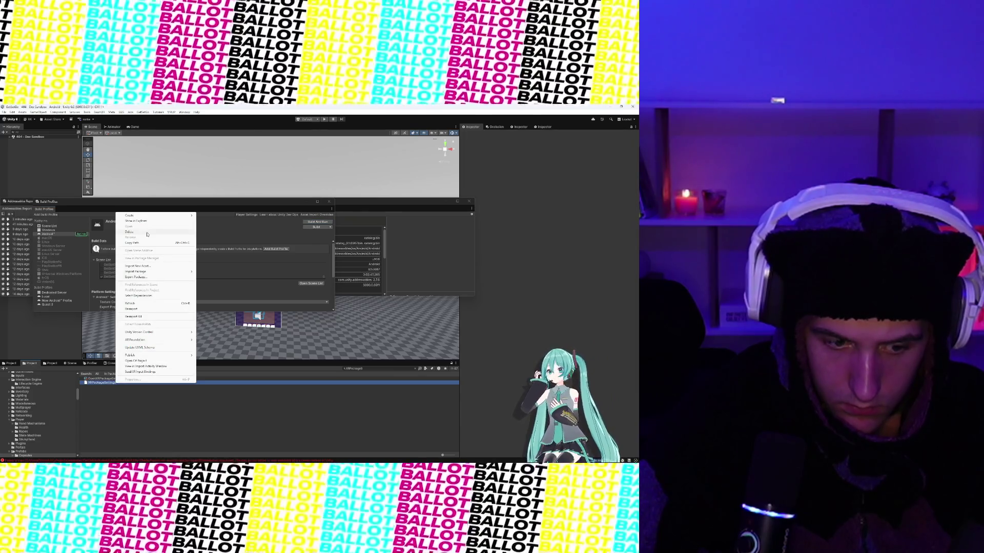
click(184, 378)
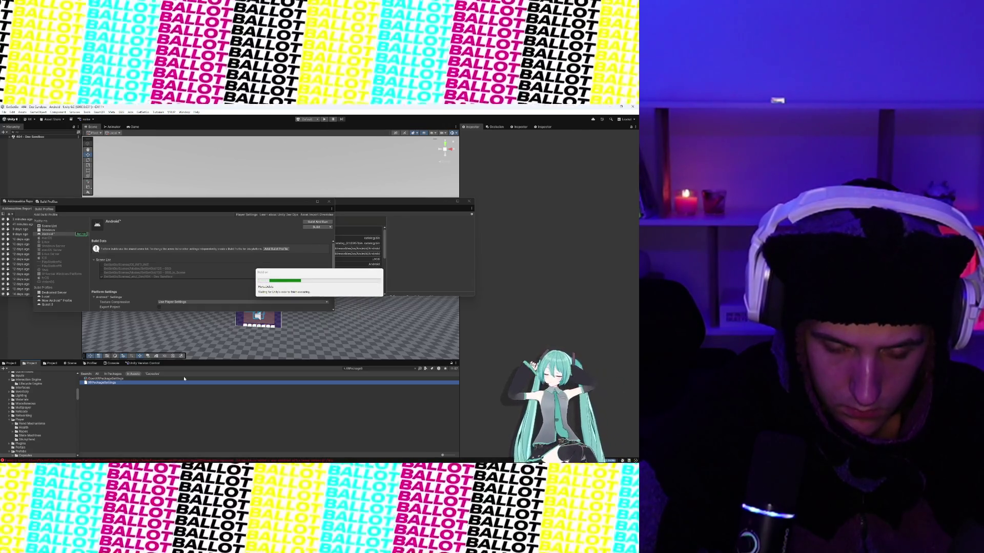
click(358, 295)
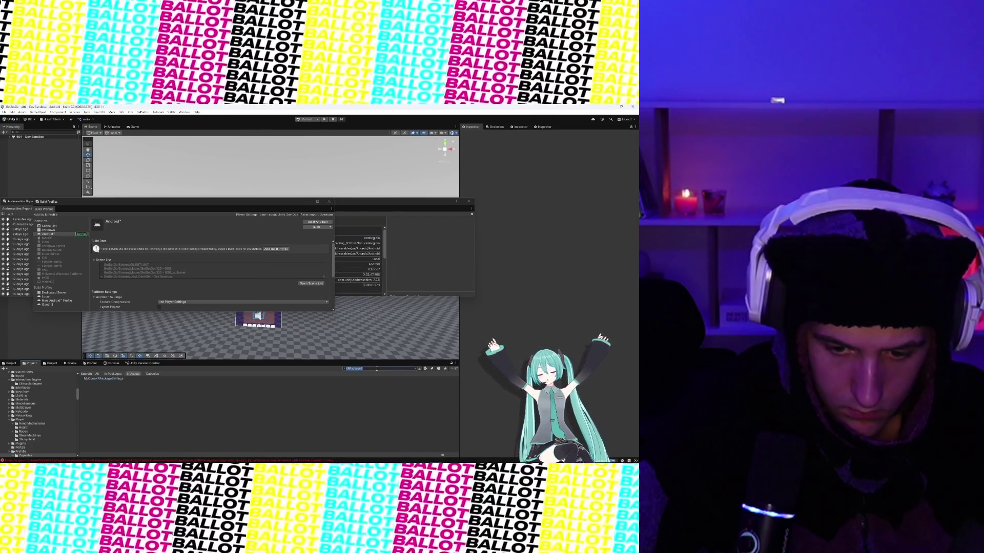
Search 't:URP asset' and inspect the URP, URP-Performant and renderer assets.
click(377, 368)
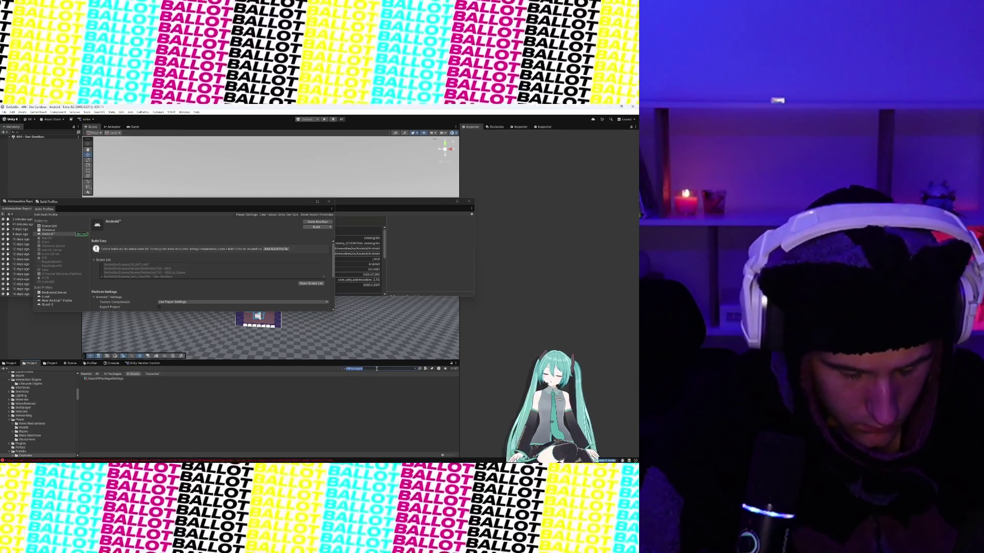
text(t:URP a)
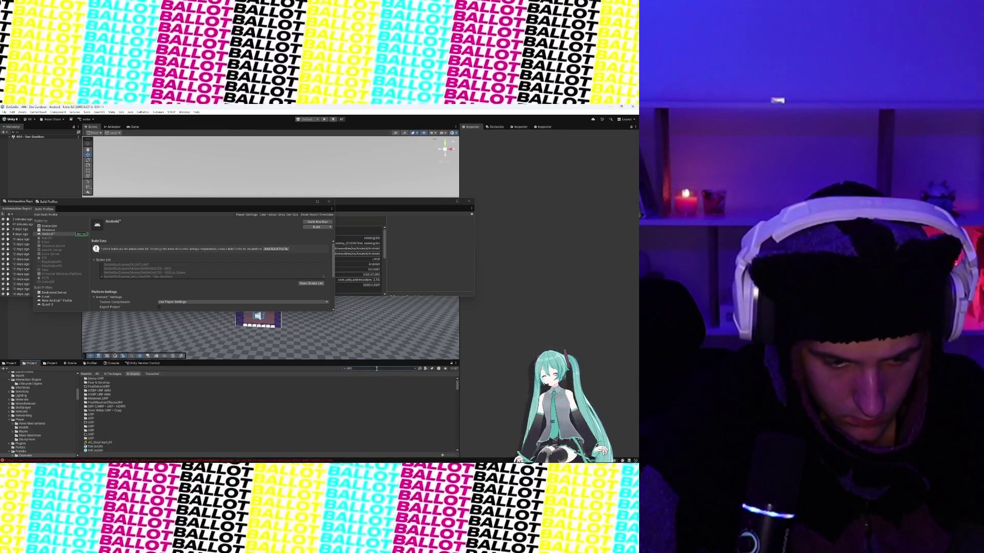
text(sset)
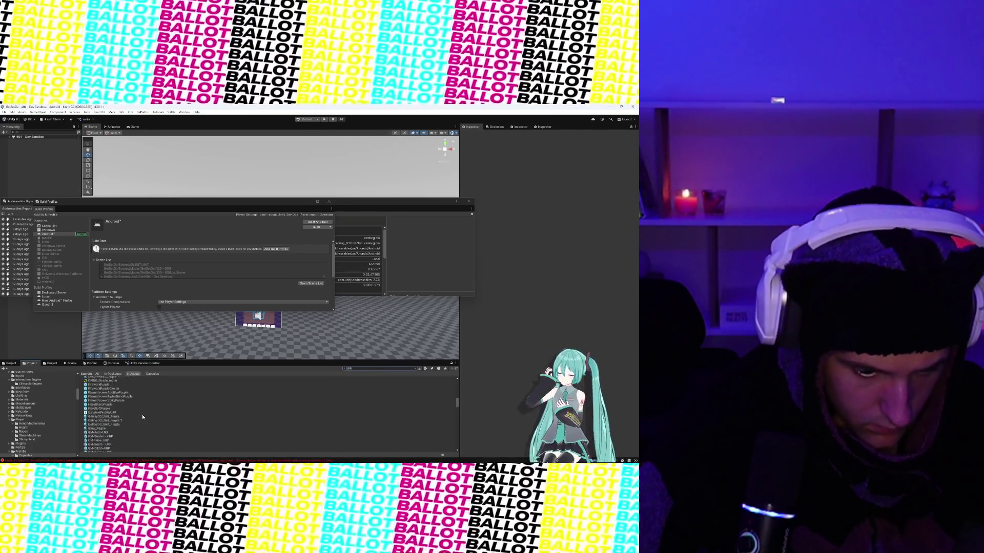
scroll(143, 417, down, 10)
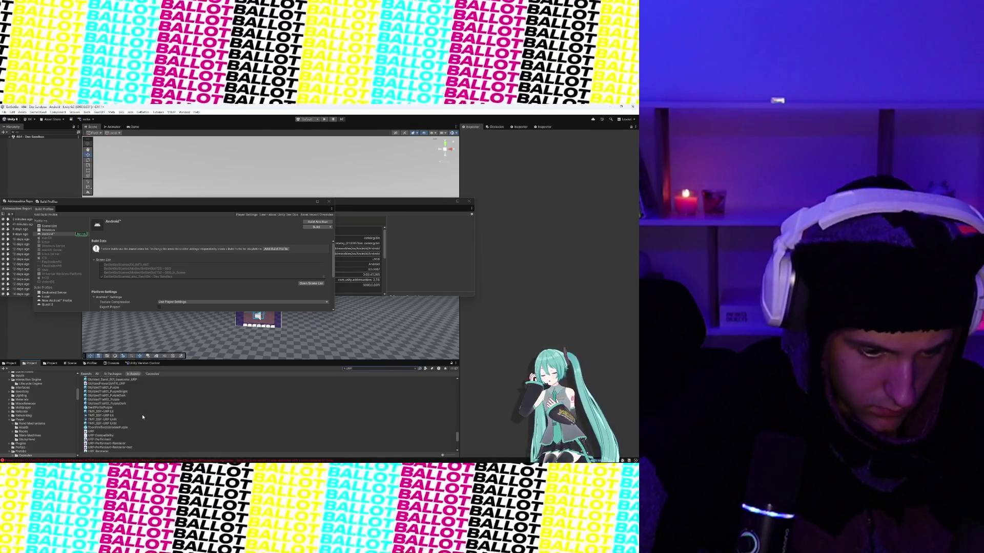
scroll(142, 417, down, 2)
click(120, 425)
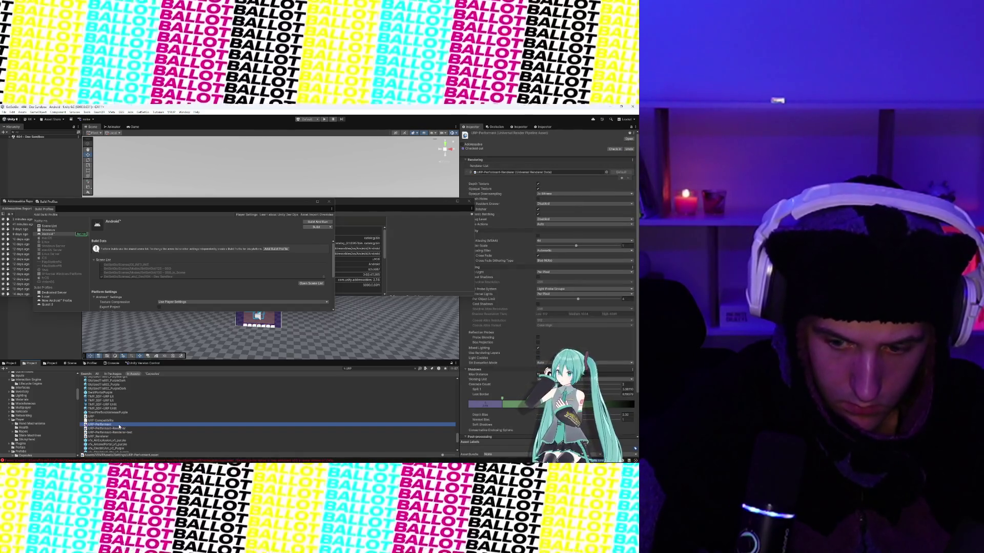
click(120, 429)
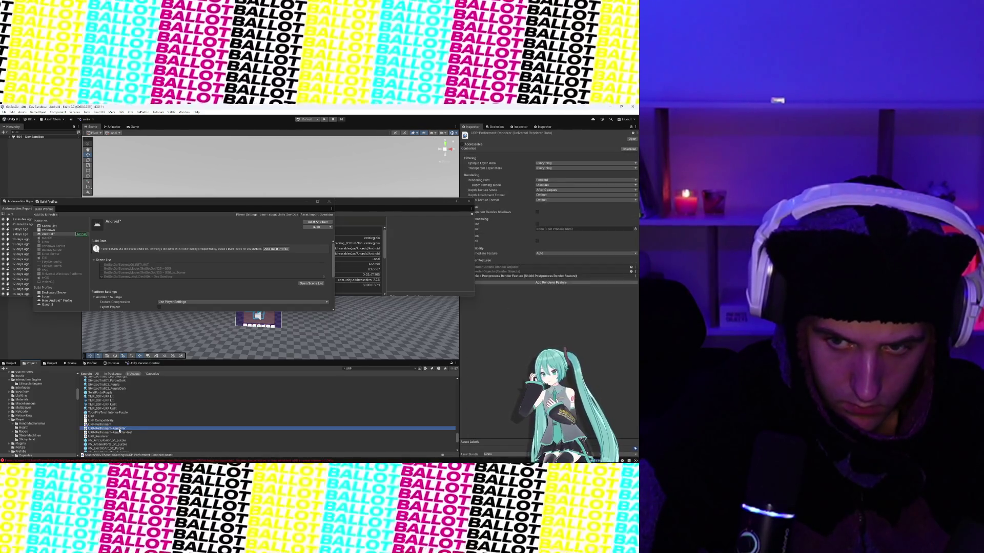
click(119, 433)
key(Up)
key(Up)
key(Up)
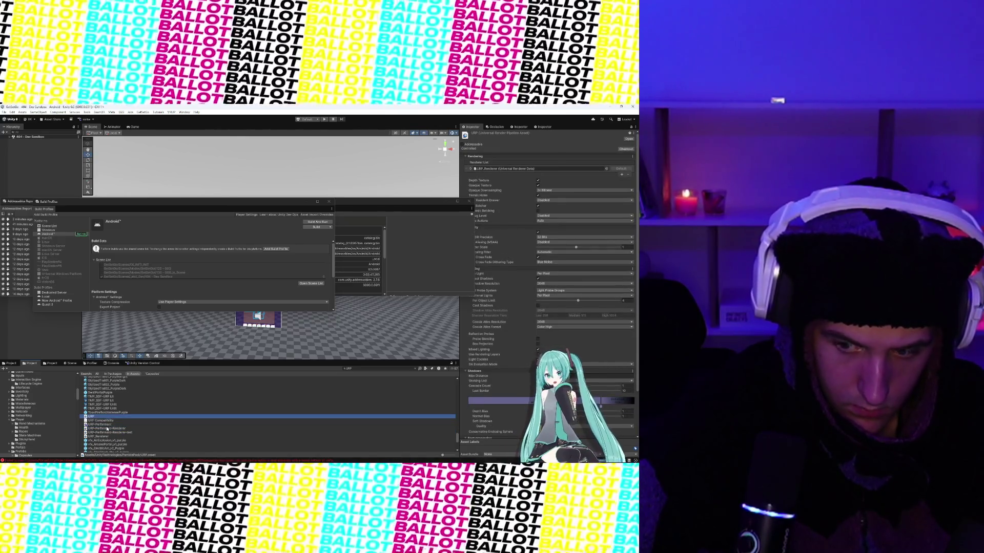
click(107, 428)
key(Up)
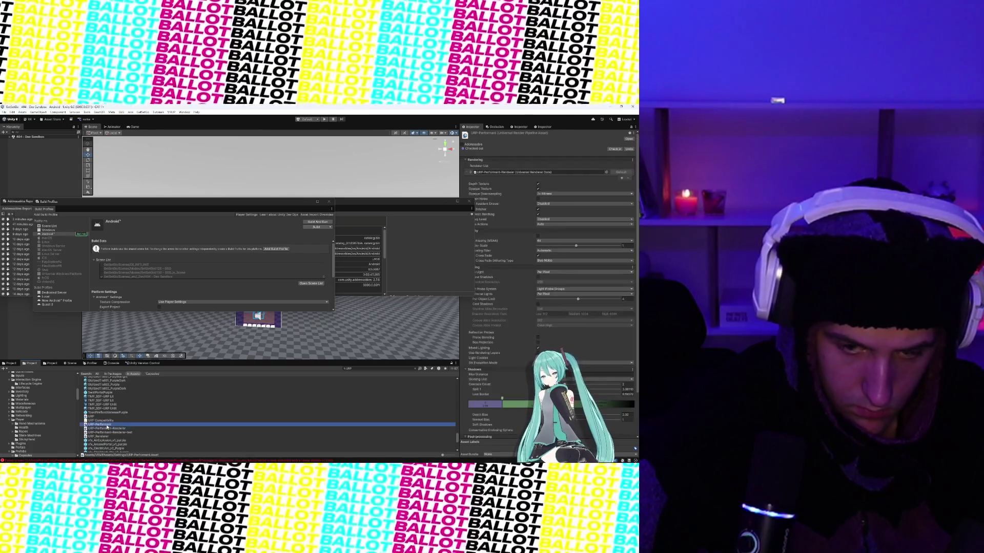
click(107, 436)
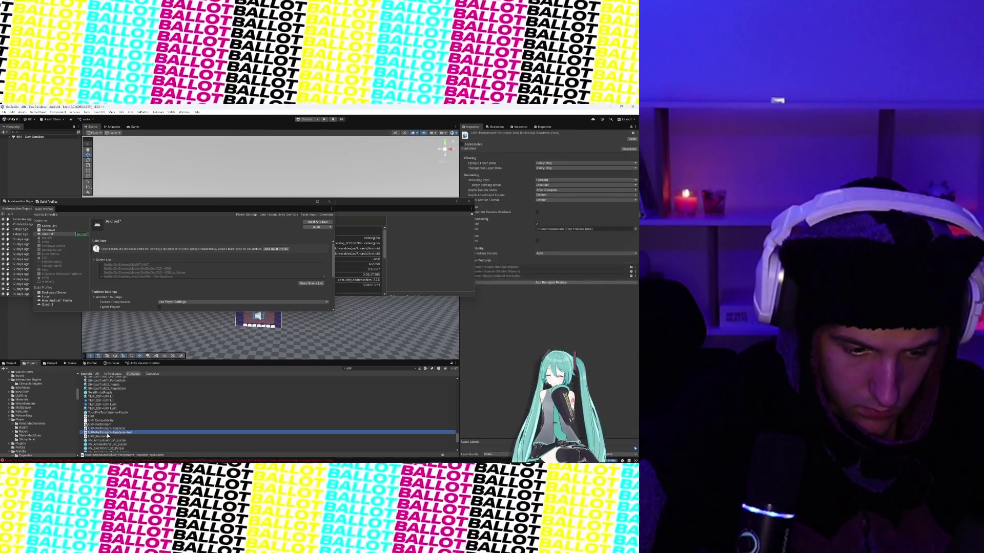
scroll(108, 437, down, 5)
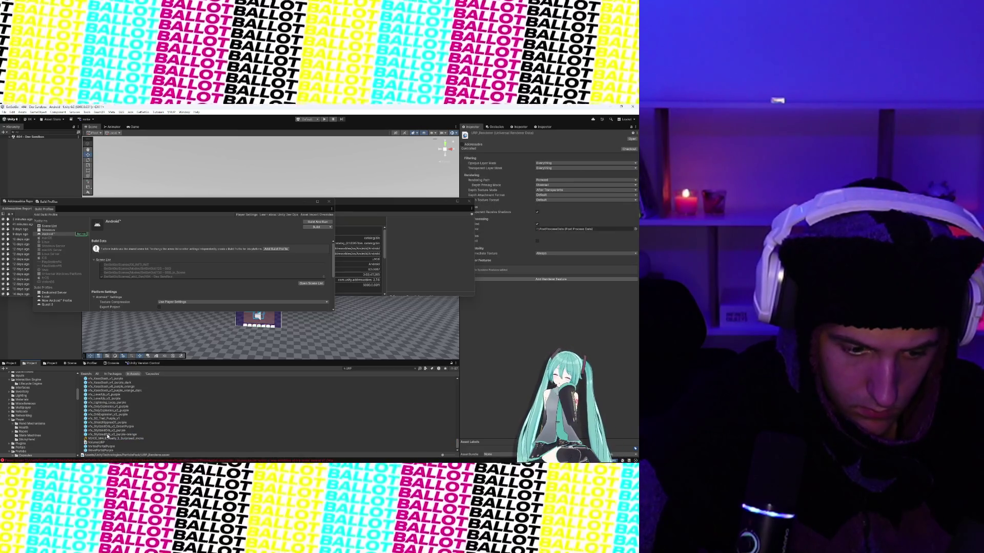
Read and clear the Console error, then reopen Project Settings.
click(114, 364)
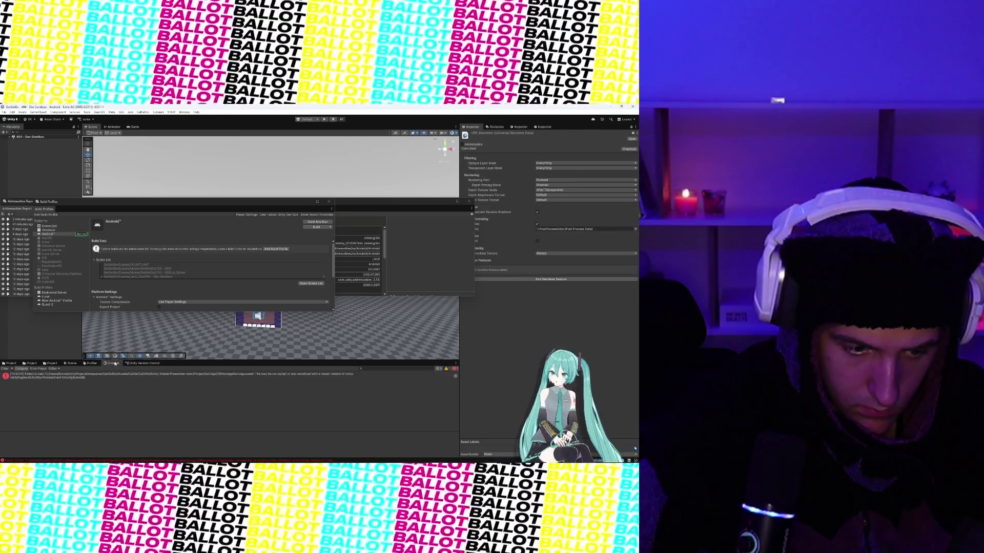
click(104, 374)
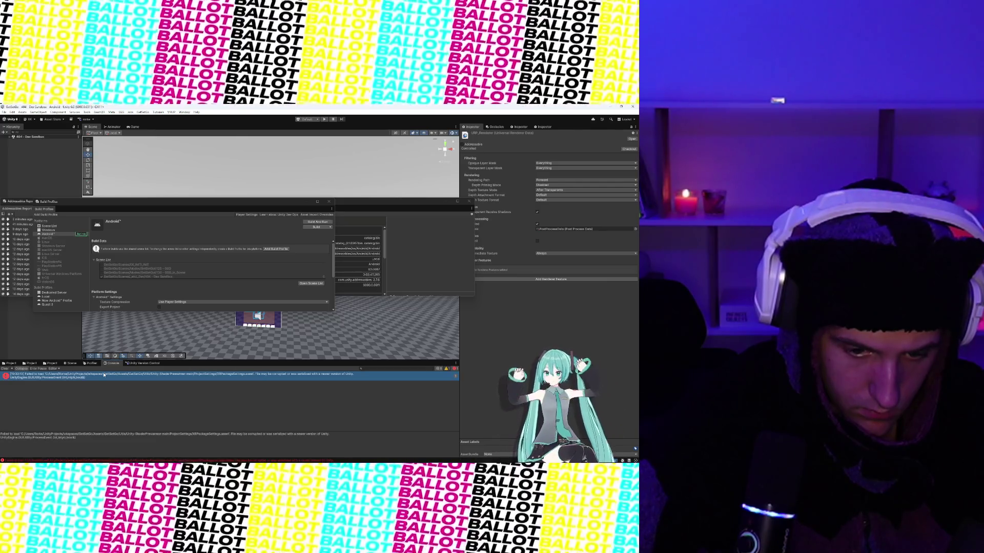
click(5, 368)
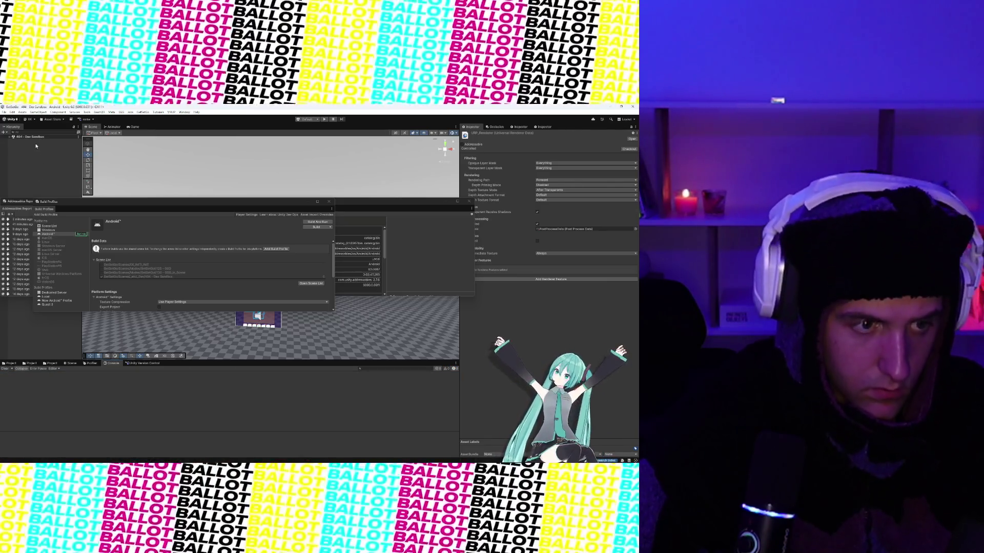
click(15, 112)
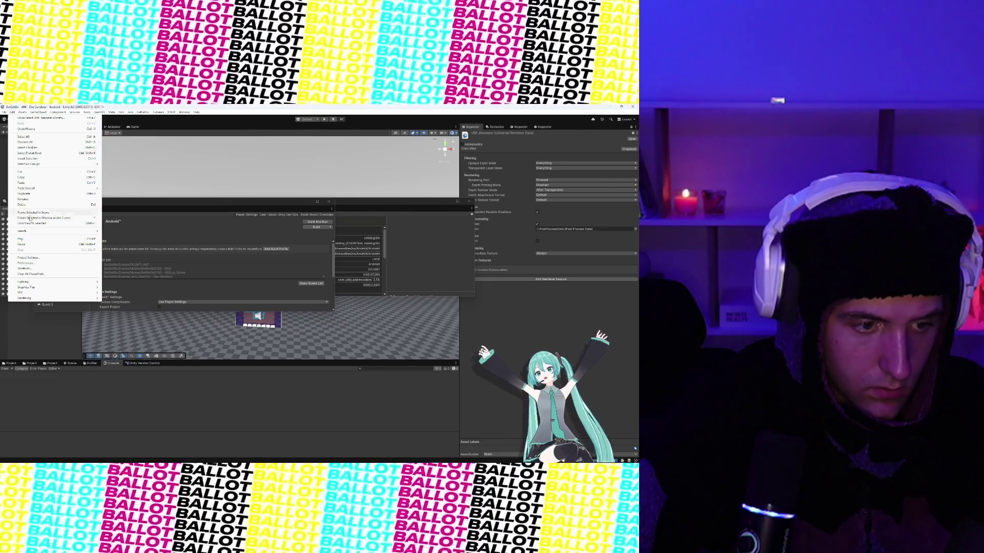
click(32, 257)
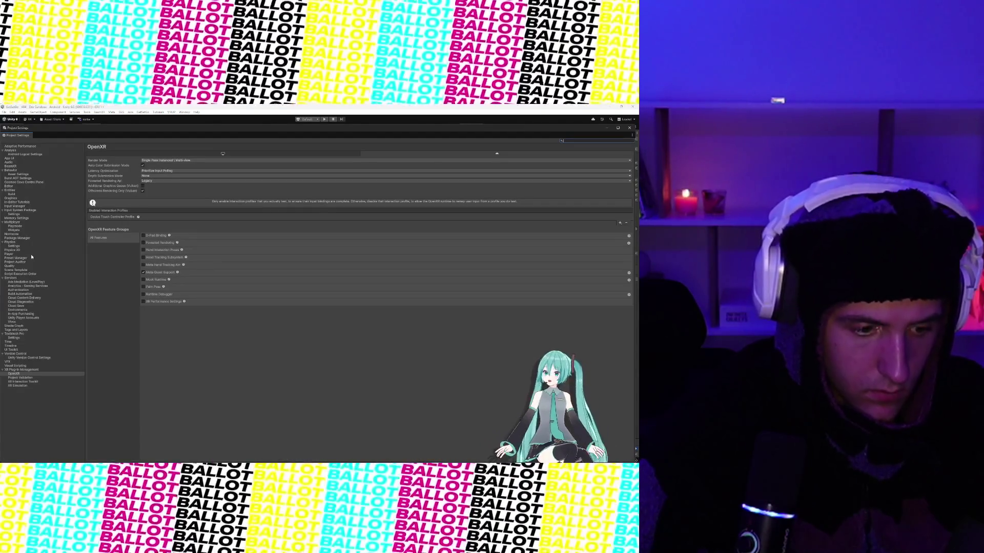
Browse the XR Plug-in Management, Services and Physics project settings pages.
click(21, 370)
click(22, 373)
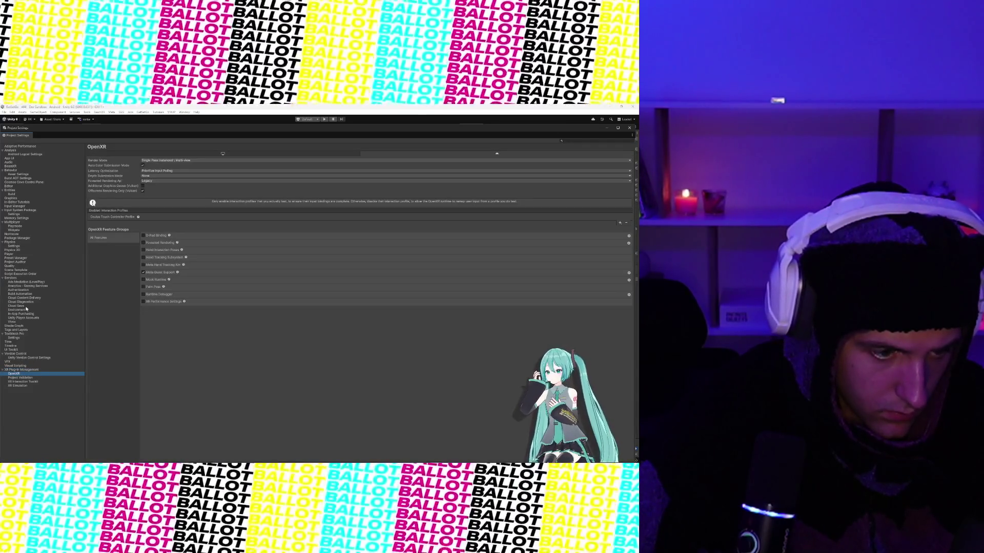
click(18, 278)
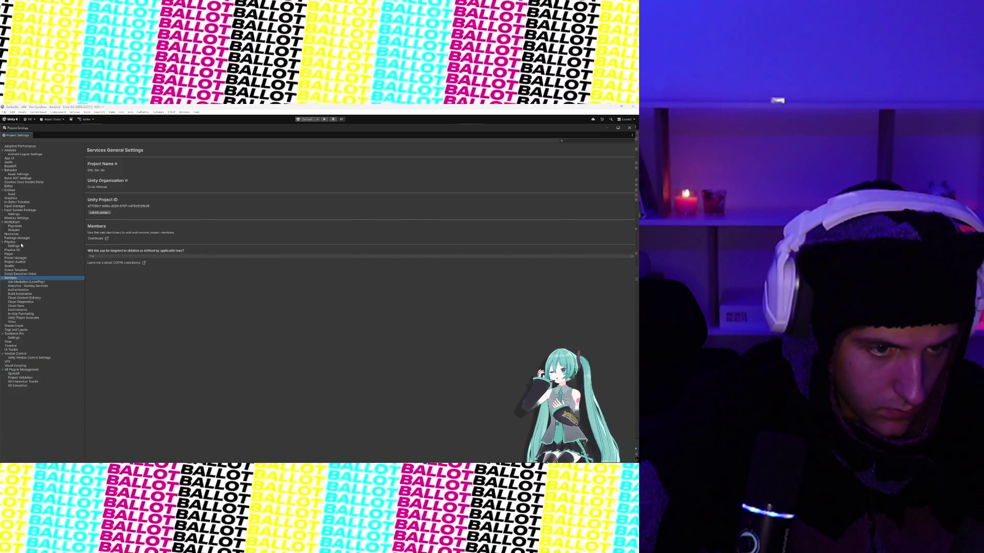
click(21, 244)
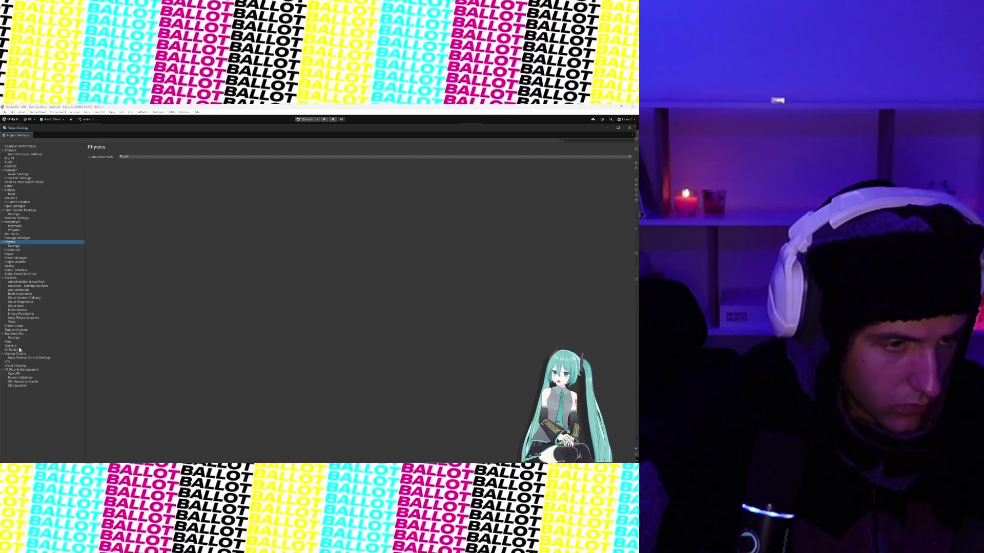
On the Graphics page, ping the default render pipeline asset, URP-Performant.
click(13, 198)
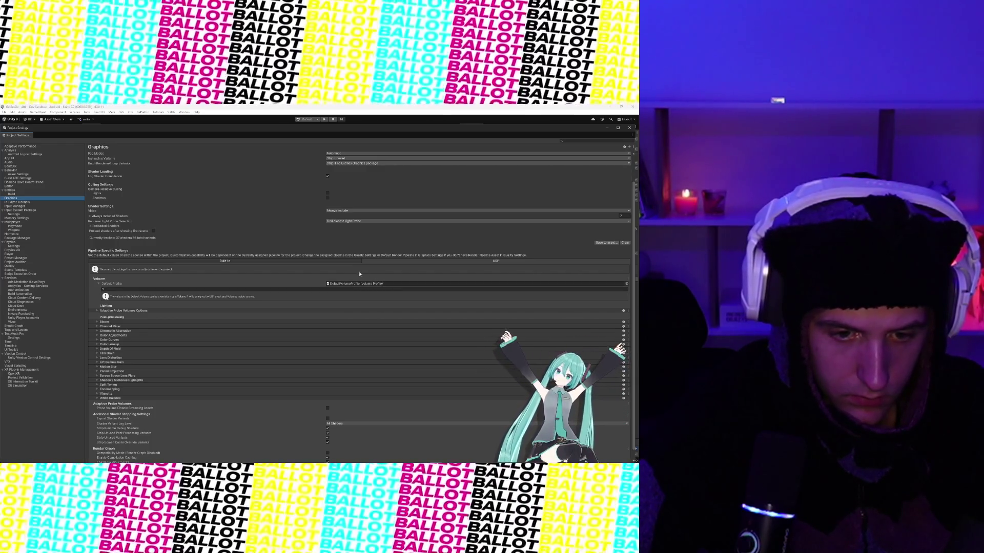
scroll(260, 266, down, 1)
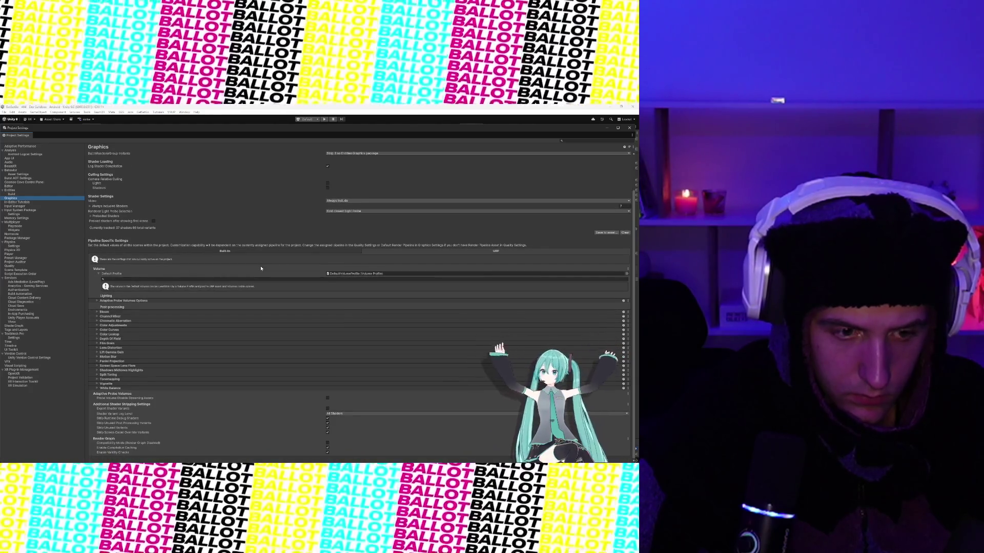
scroll(260, 268, up, 3)
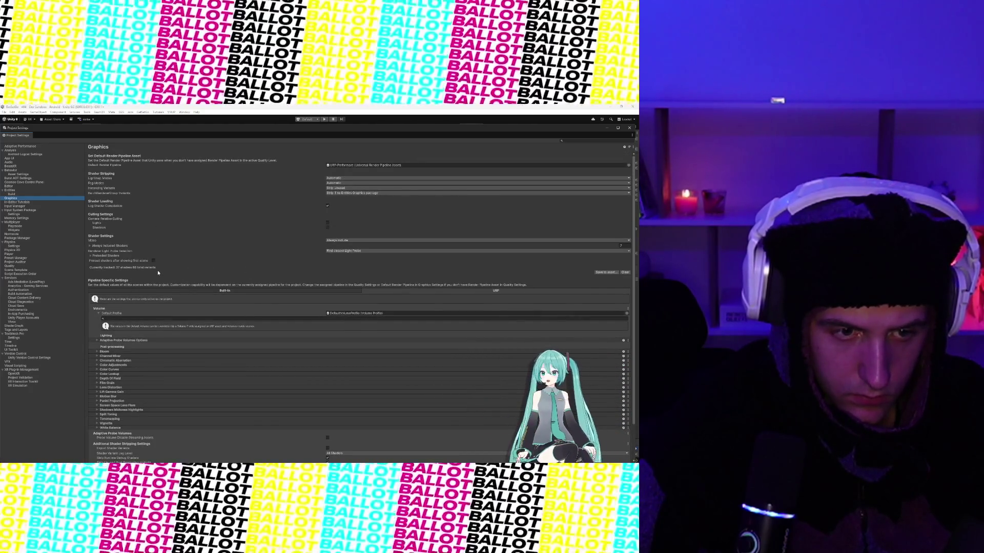
click(368, 170)
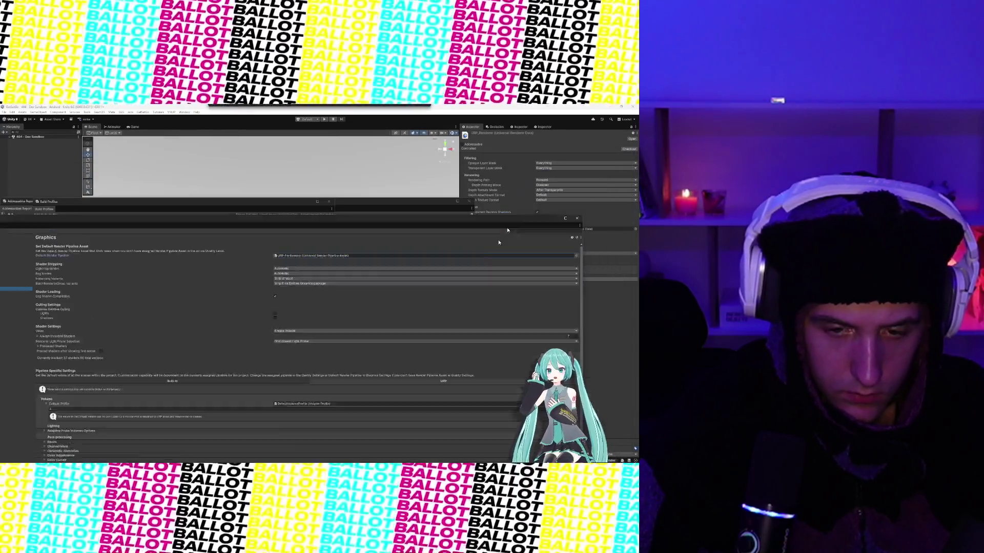
drag(507, 230, 341, 415)
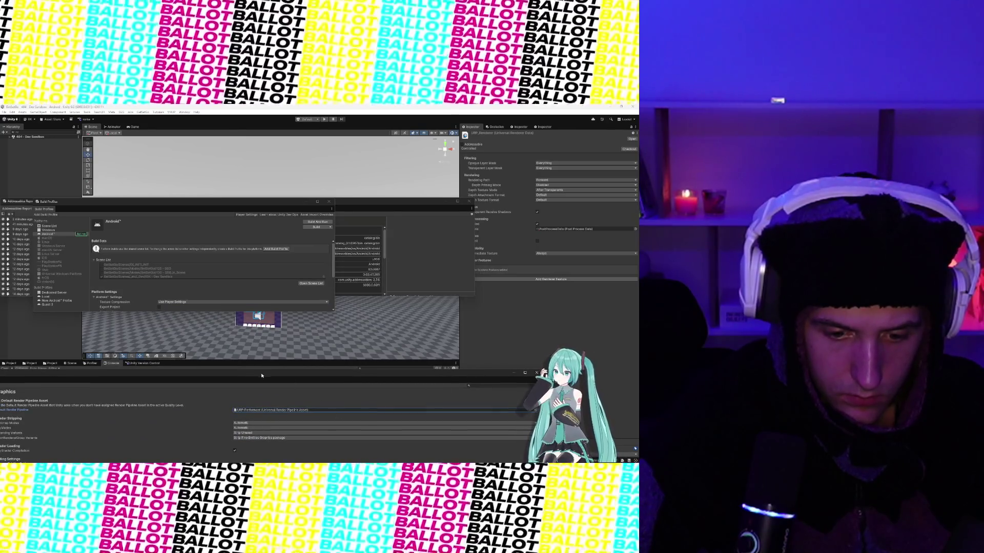
Filter by 'URP-Performant' and select the URP-Performant pipeline asset in the Project window.
drag(261, 376, 274, 416)
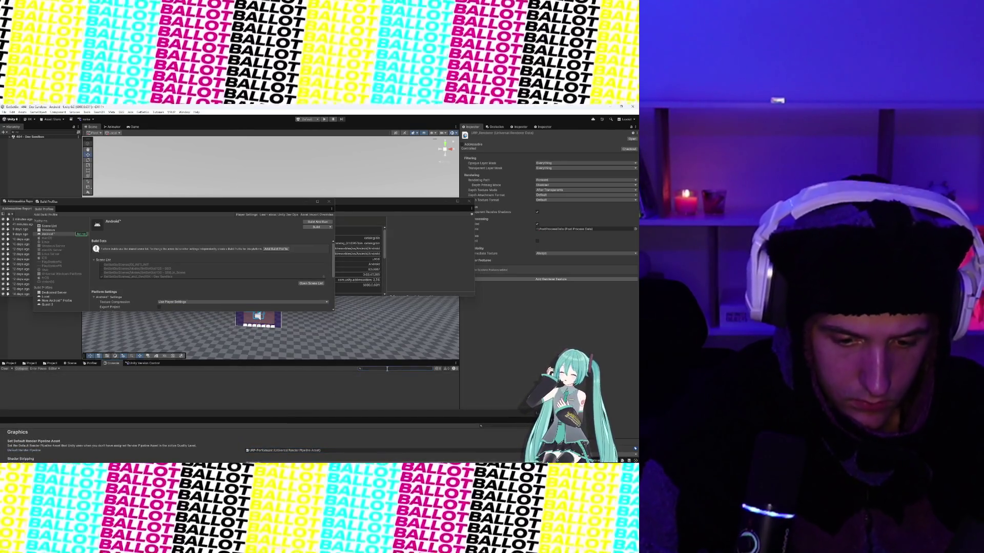
click(386, 369)
text(URP-Performant)
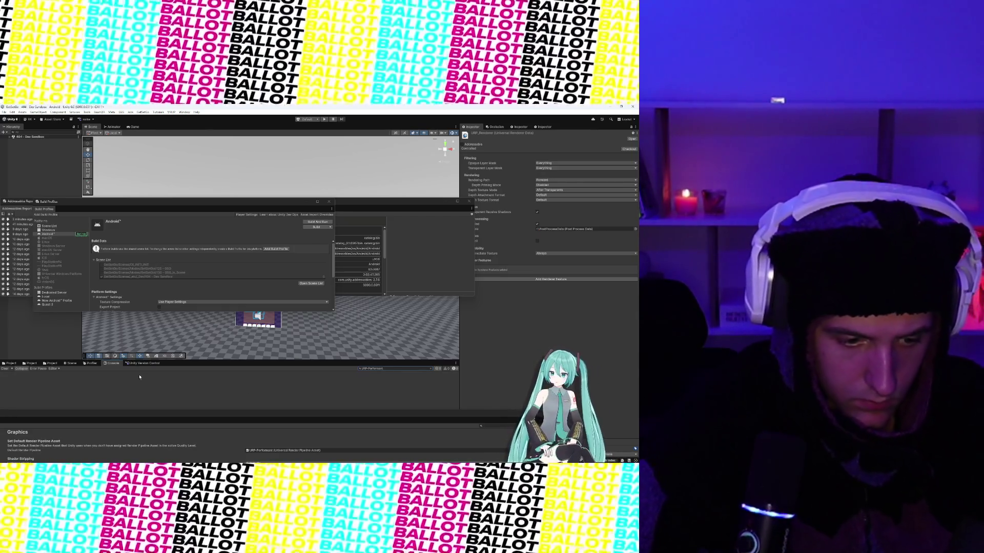
click(31, 363)
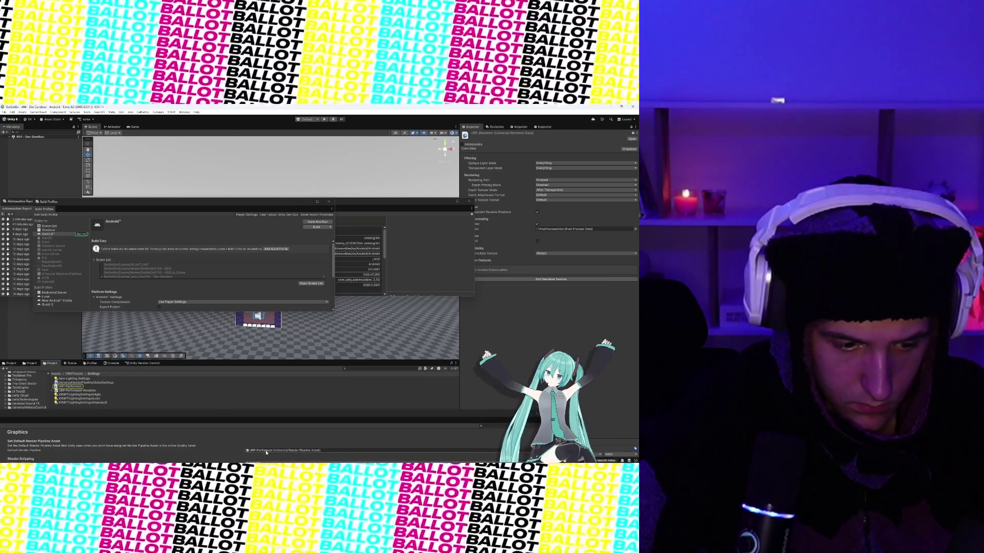
click(266, 451)
click(266, 452)
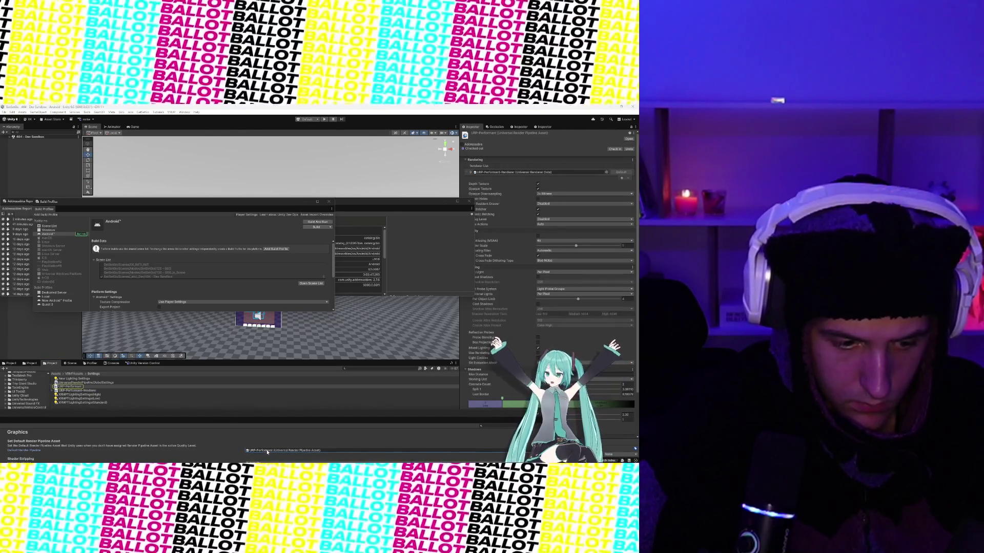
Inspect URP-Performant-Renderer and its Shield Postprocess feature, then refocus the Android build profile.
click(72, 391)
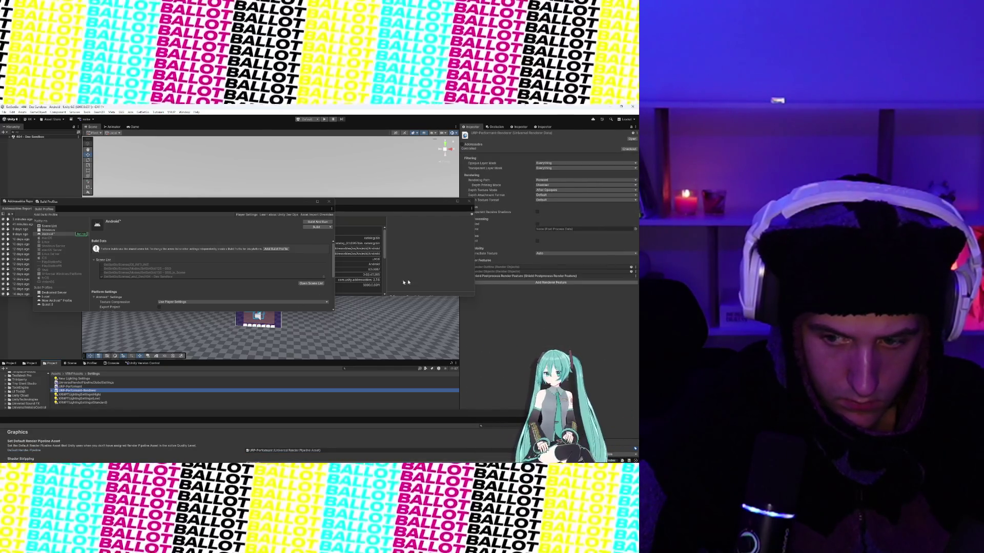
drag(412, 201, 388, 176)
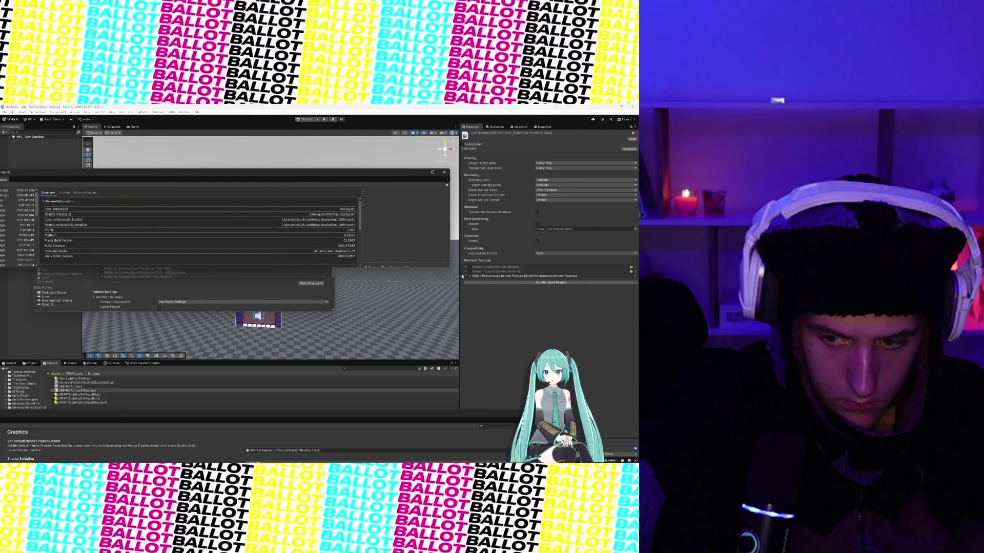
click(466, 276)
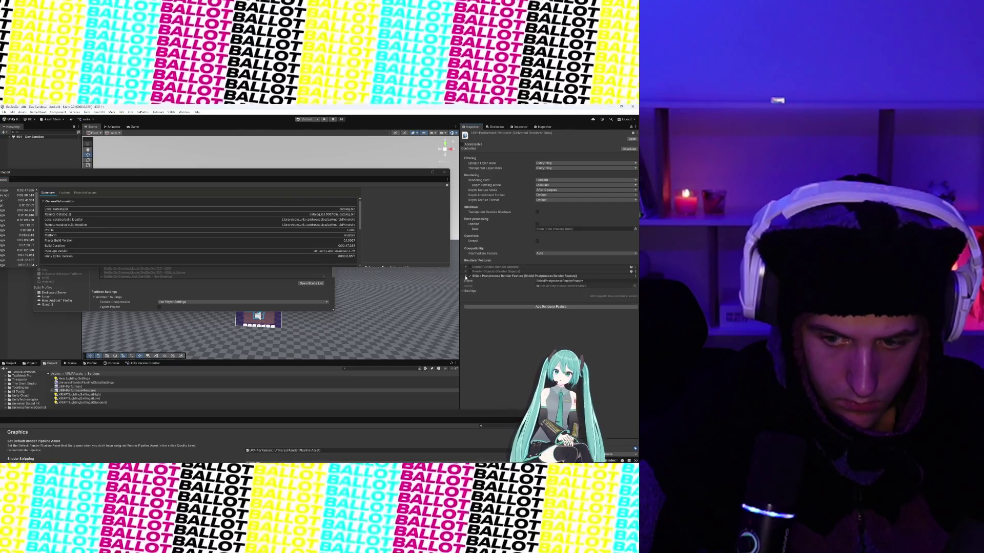
click(465, 277)
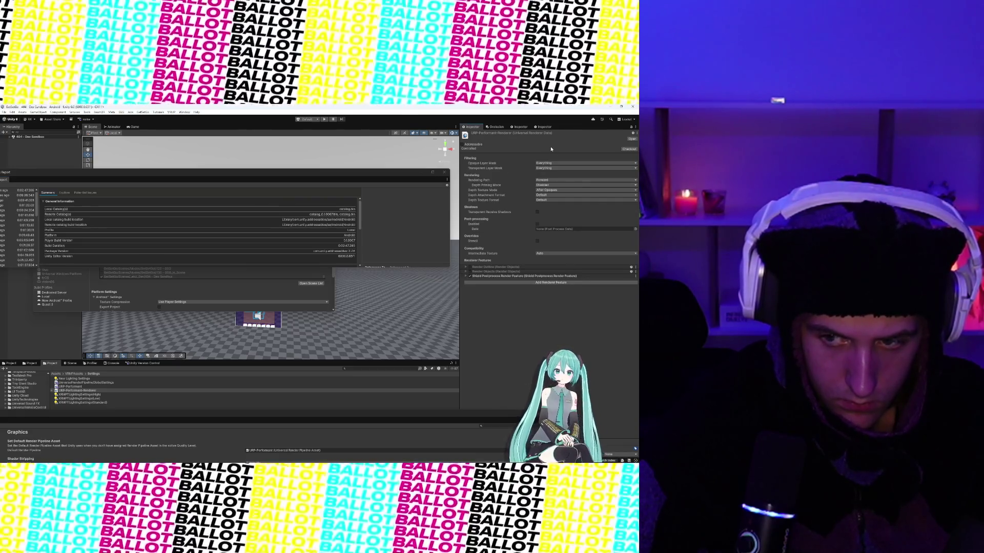
click(87, 387)
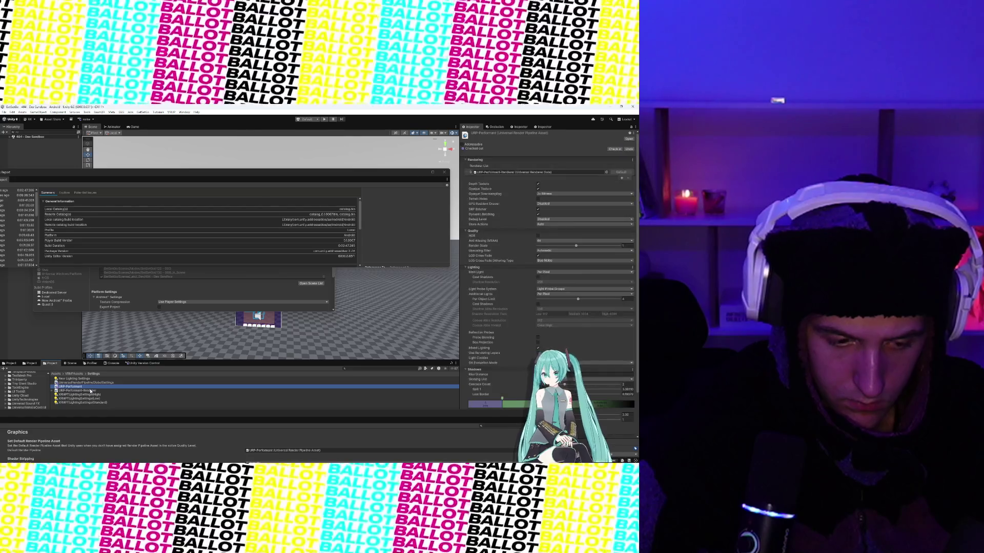
click(90, 391)
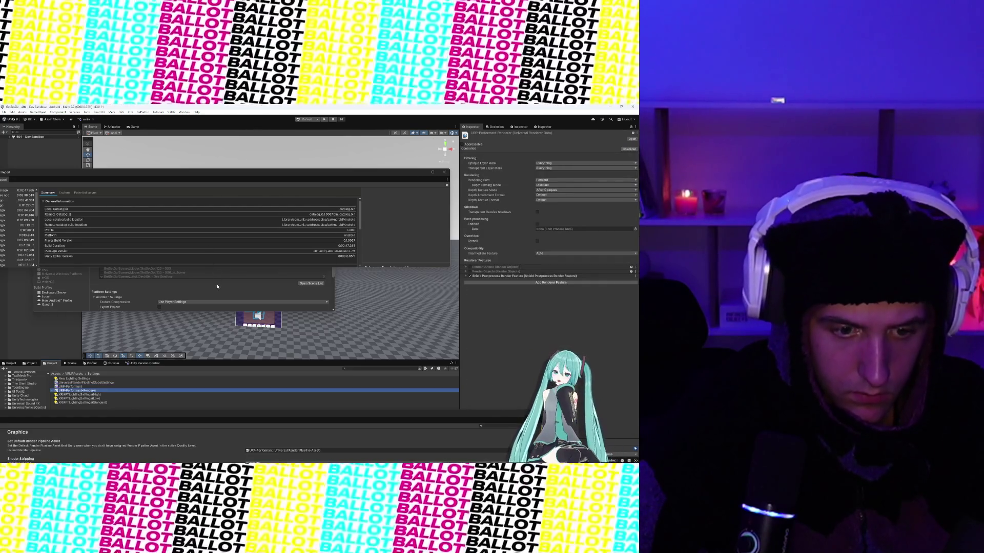
key(ctrl+shift+b)
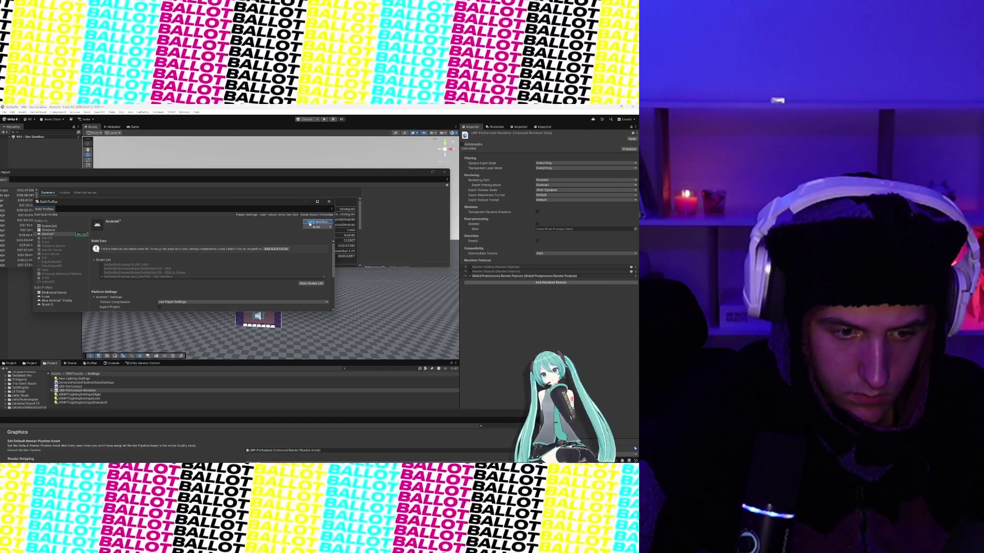
Build And Run for Android, replacing the existing APK in Downloads.
drag(238, 208, 277, 171)
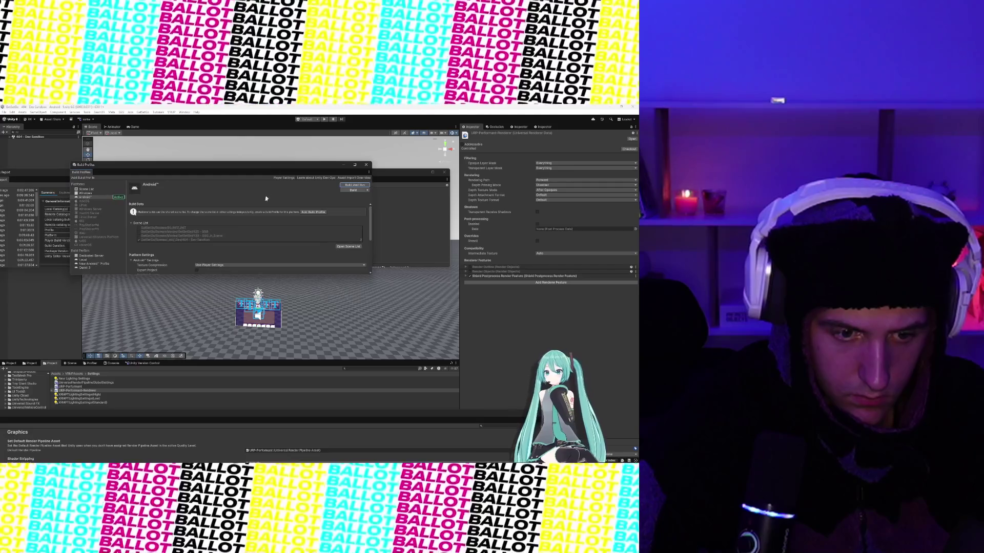
scroll(262, 203, down, 5)
scroll(251, 221, down, 1)
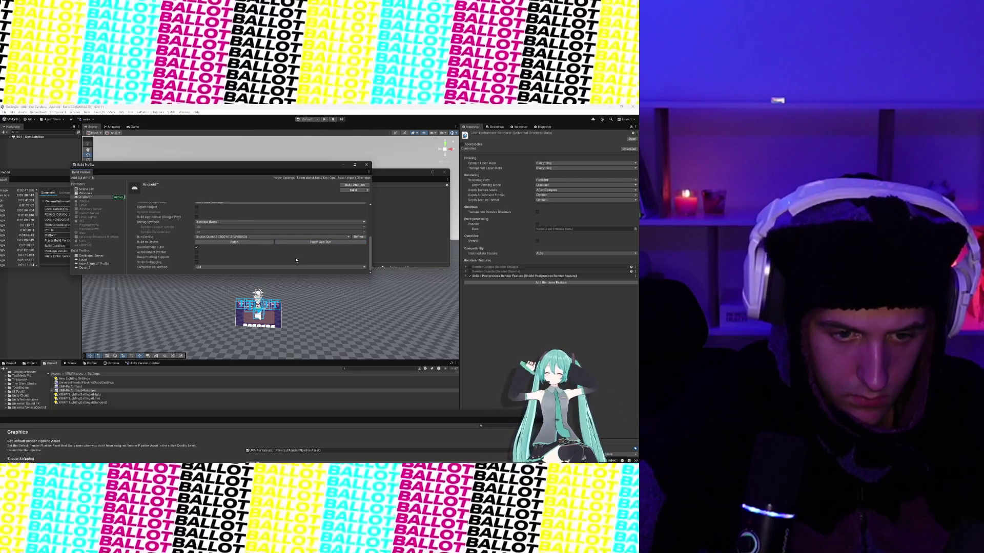
scroll(296, 260, up, 5)
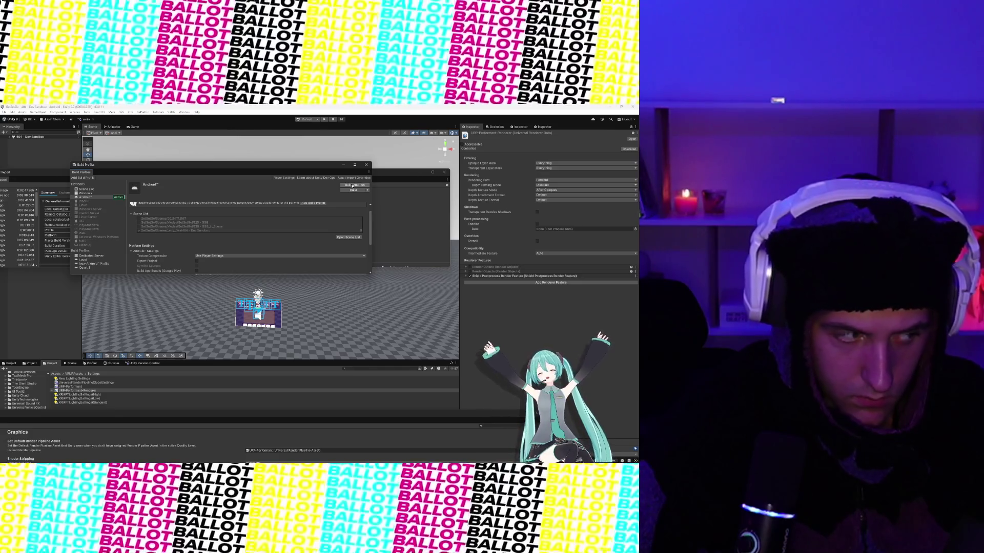
click(353, 187)
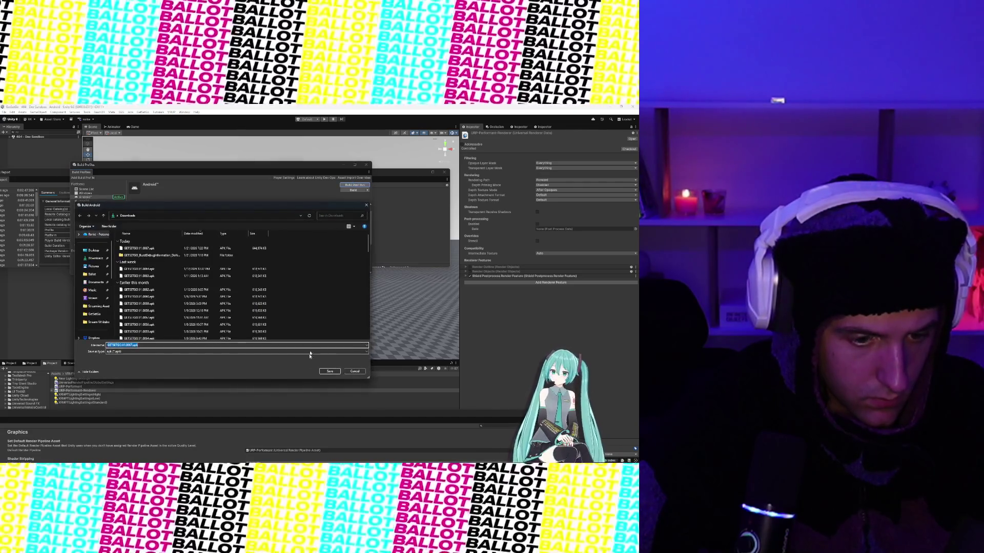
click(329, 371)
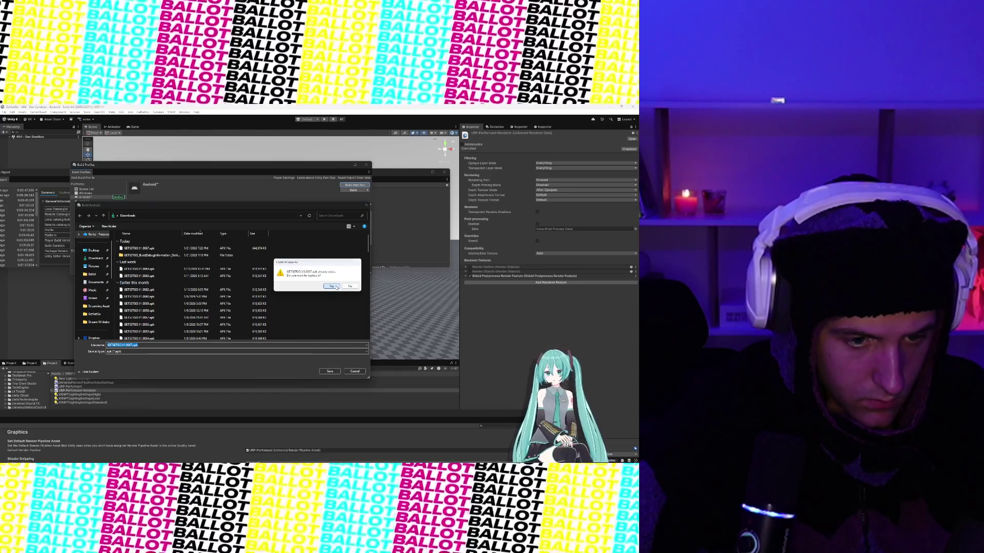
click(336, 287)
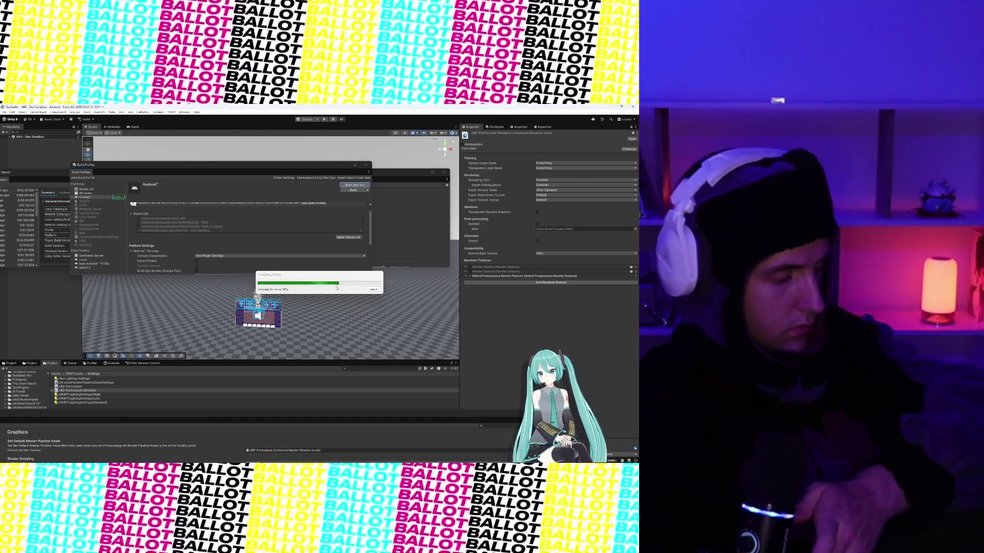
While the build compiles, check the health script in Visual Studio, then return to Unity.
mouse_move(188, 463)
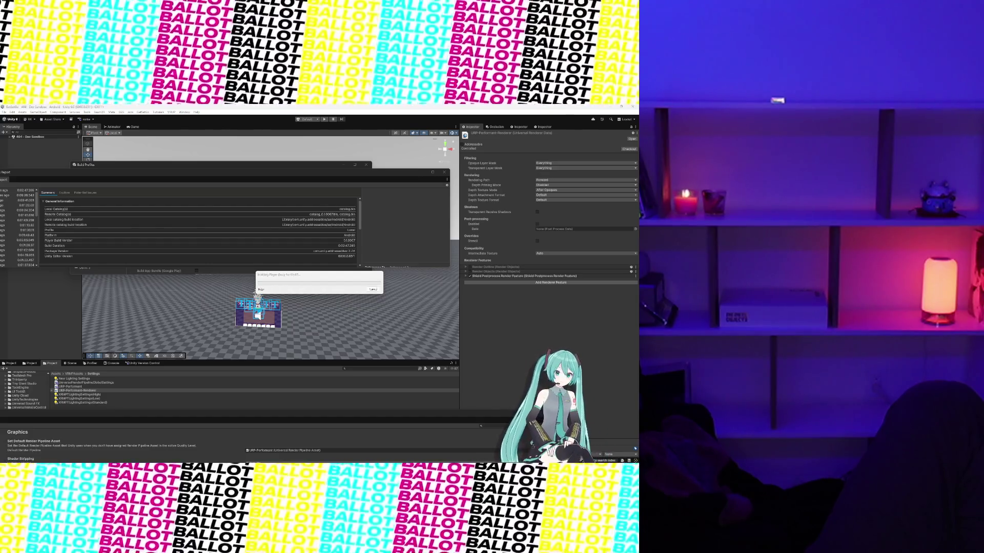
key(alt+Tab)
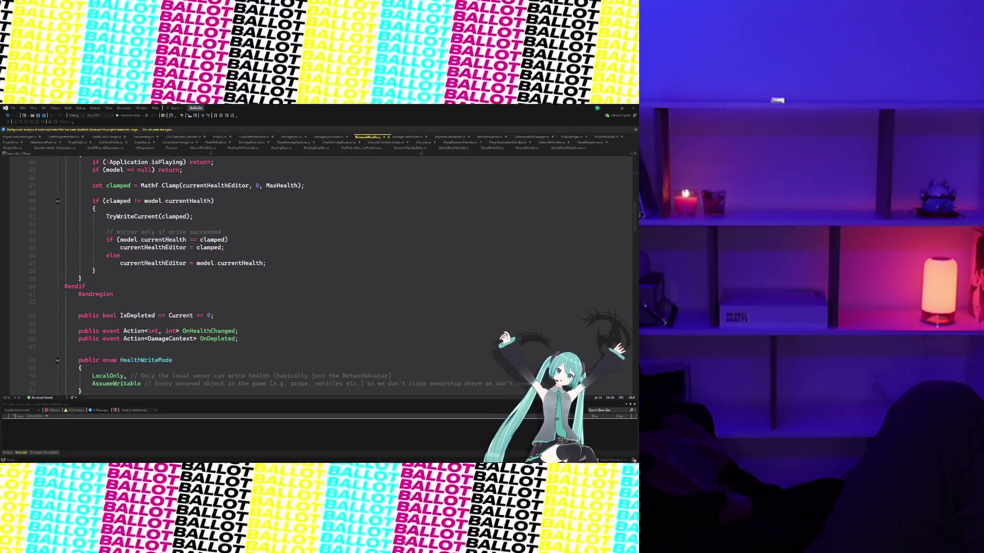
click(610, 107)
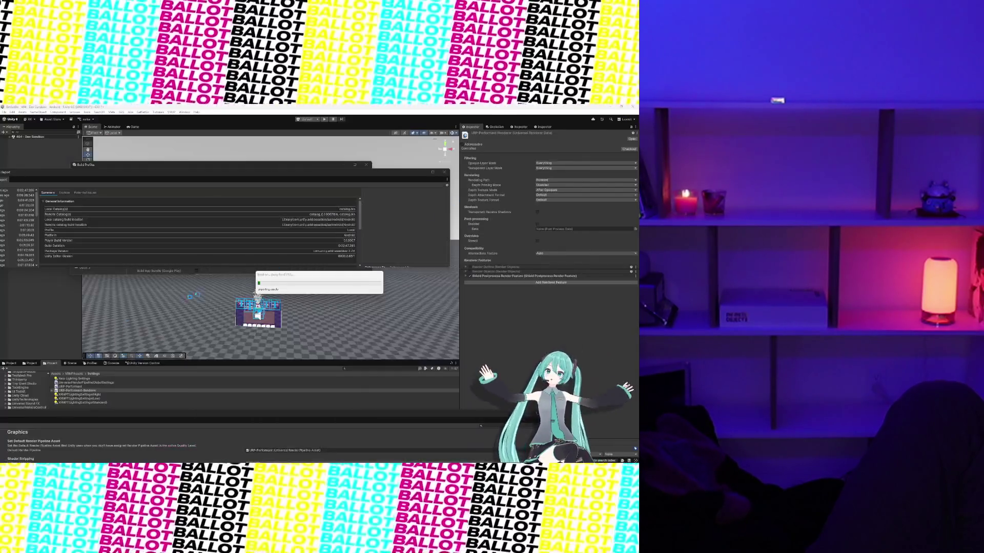
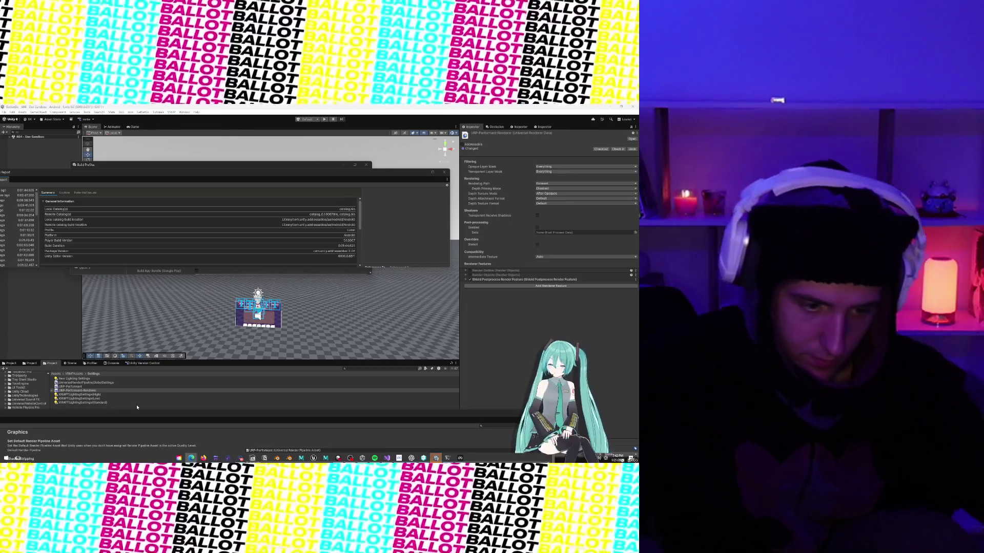
Switch the bottom panel to the Console log, then bring the device logs window forward.
click(115, 363)
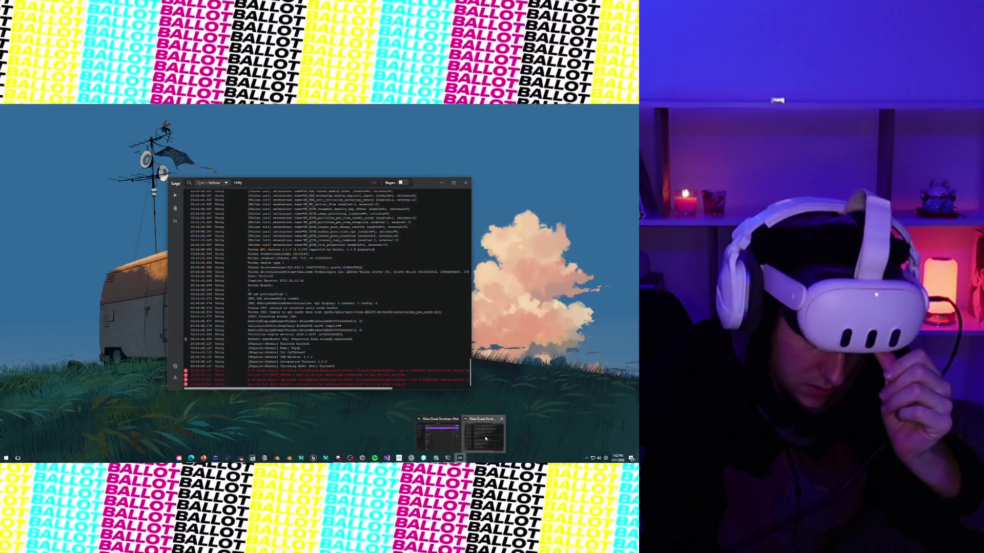
click(483, 435)
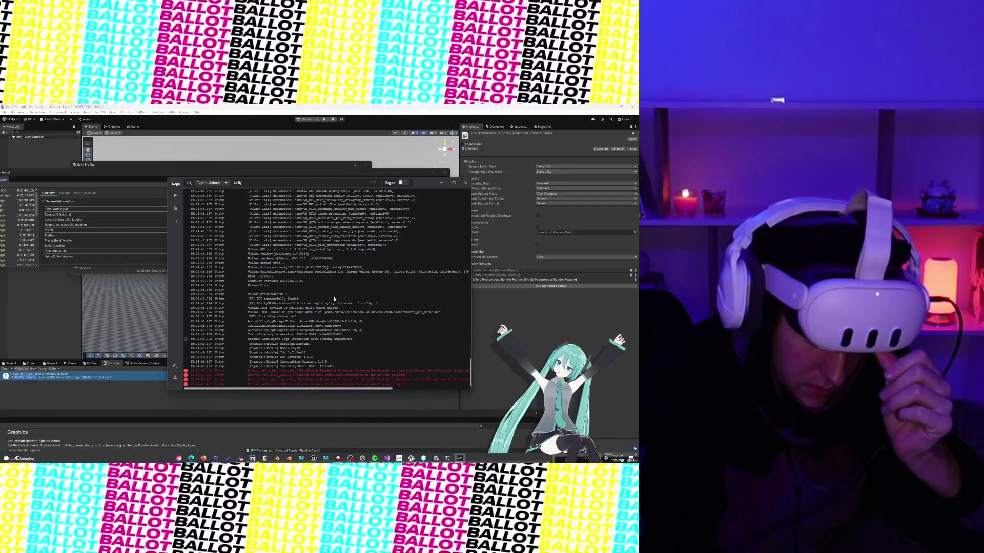
Clear the Meta Quest Developer Hub device log output and close the Logs window.
click(175, 209)
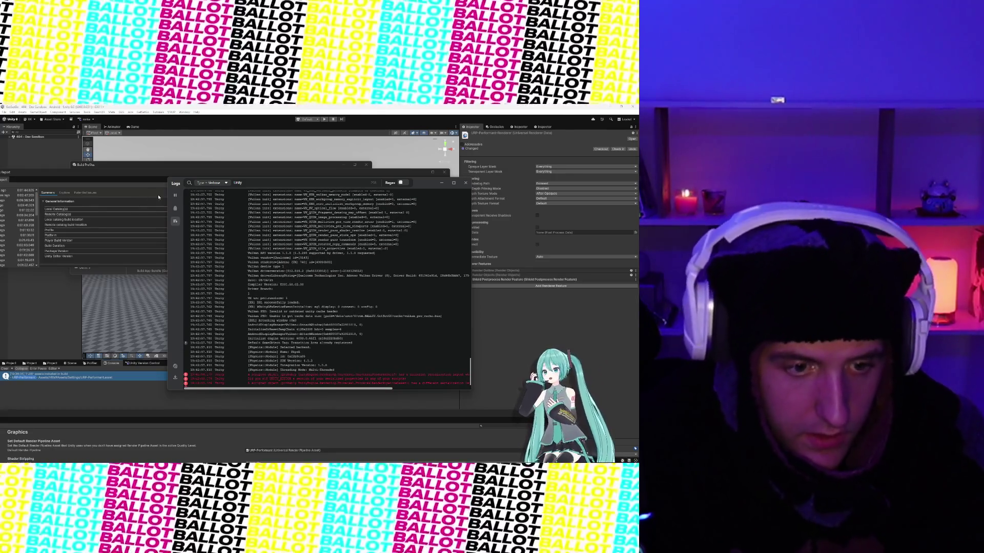
click(465, 183)
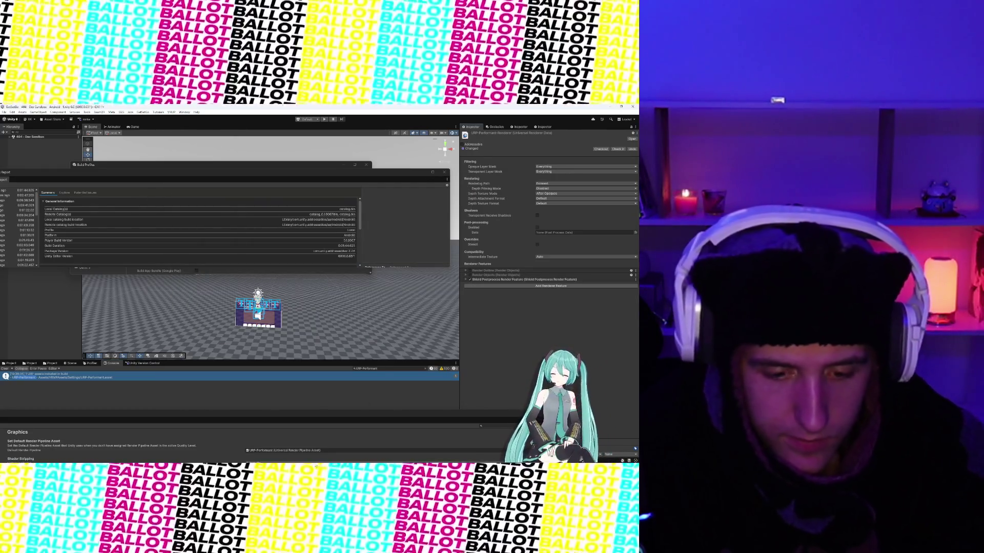
mouse_move(272, 464)
click(216, 458)
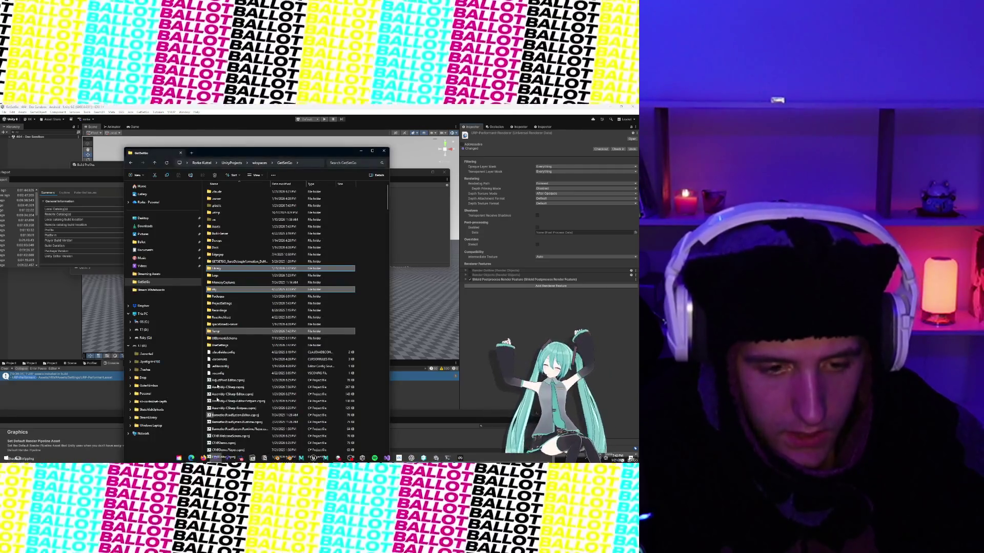
right_click(234, 268)
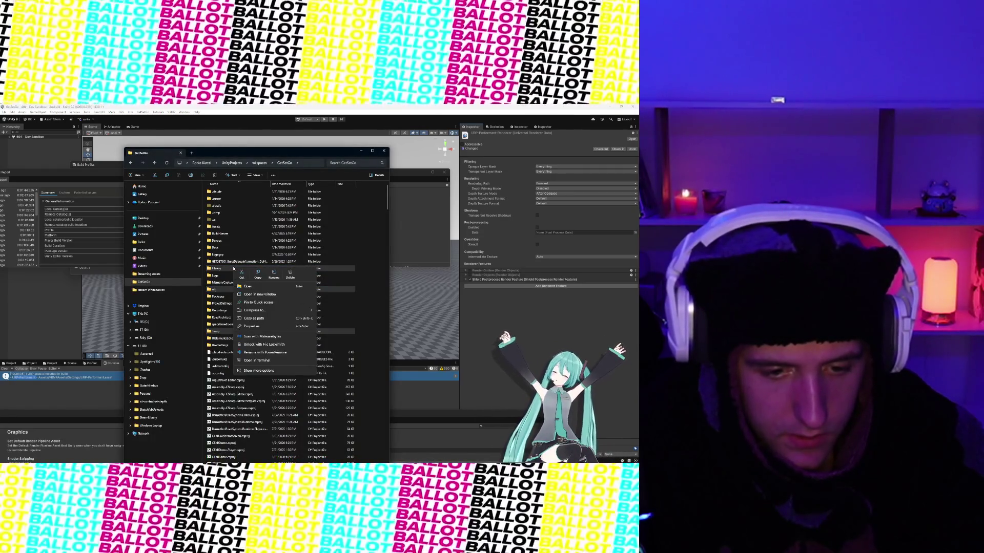
right_click(224, 268)
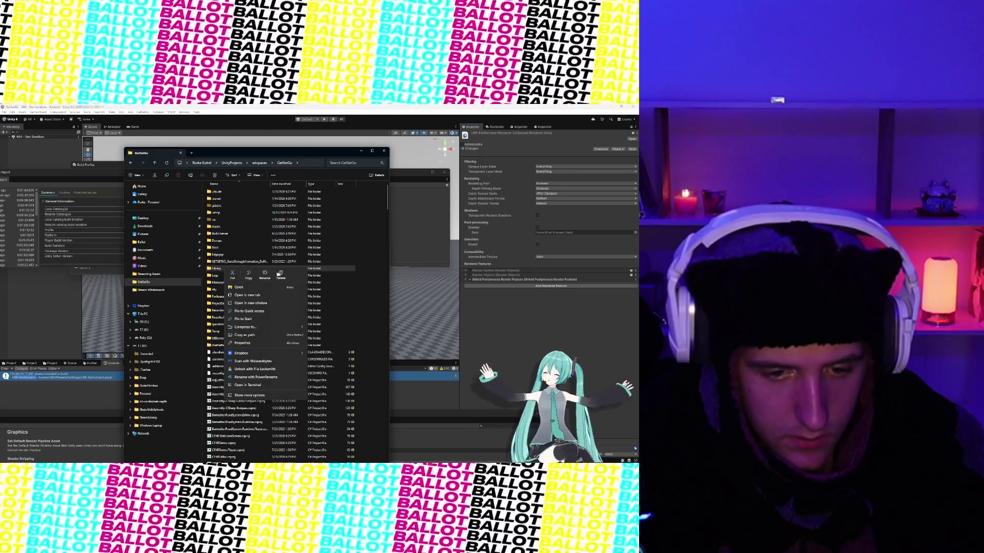
click(314, 269)
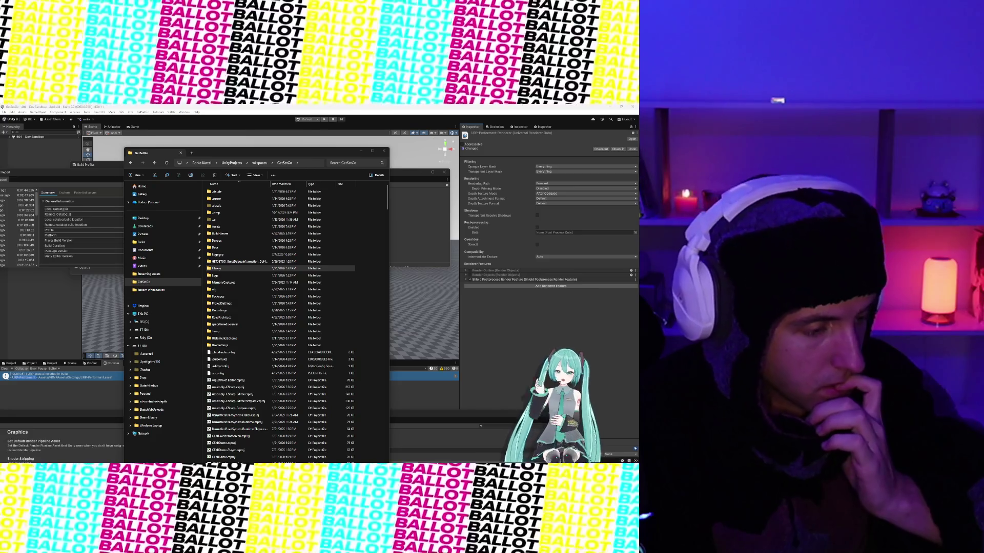
click(217, 269)
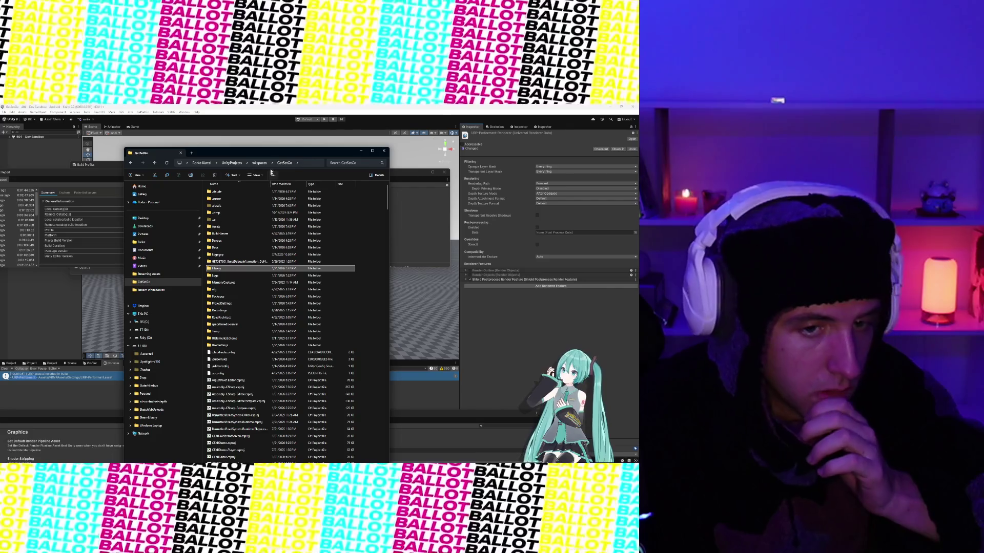
click(360, 152)
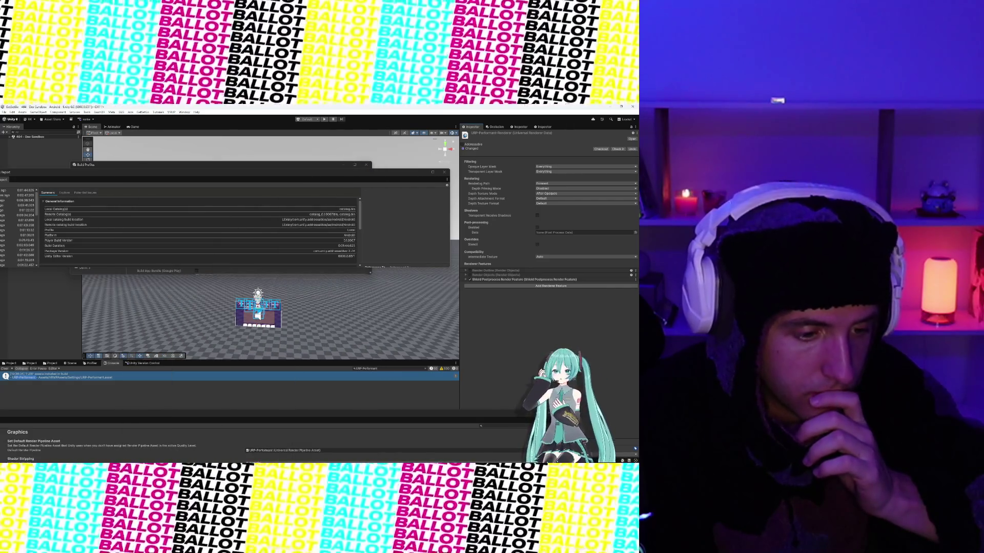
Search the Project files for 'urpPerfor' and open the URP-Performant pipeline asset.
click(13, 364)
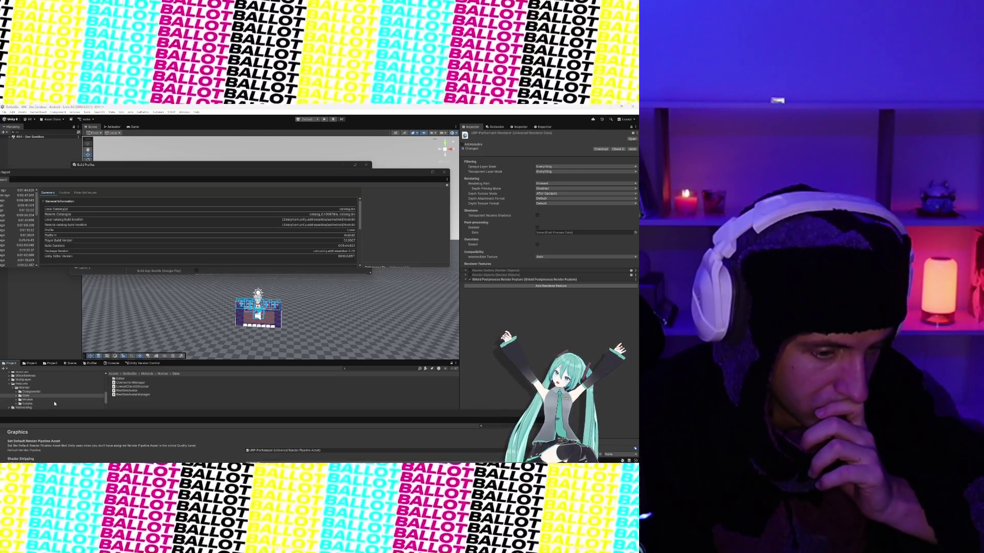
scroll(54, 404, up, 3)
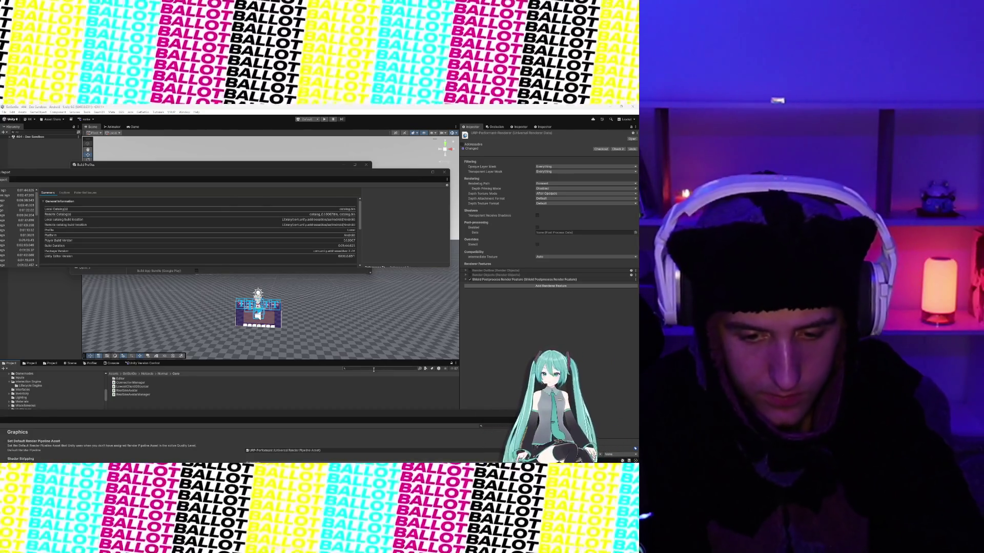
click(374, 369)
text(urpPe)
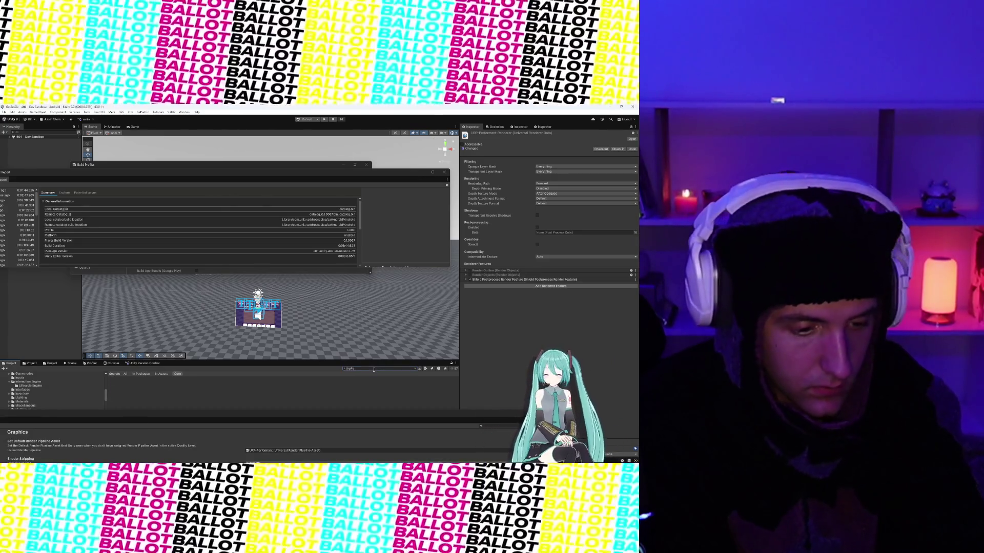
text(rf)
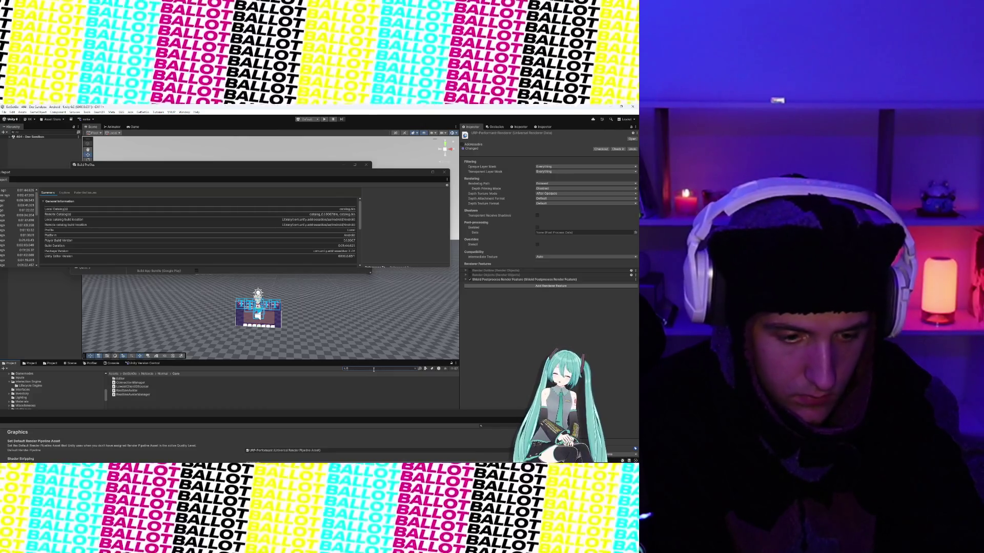
text(or)
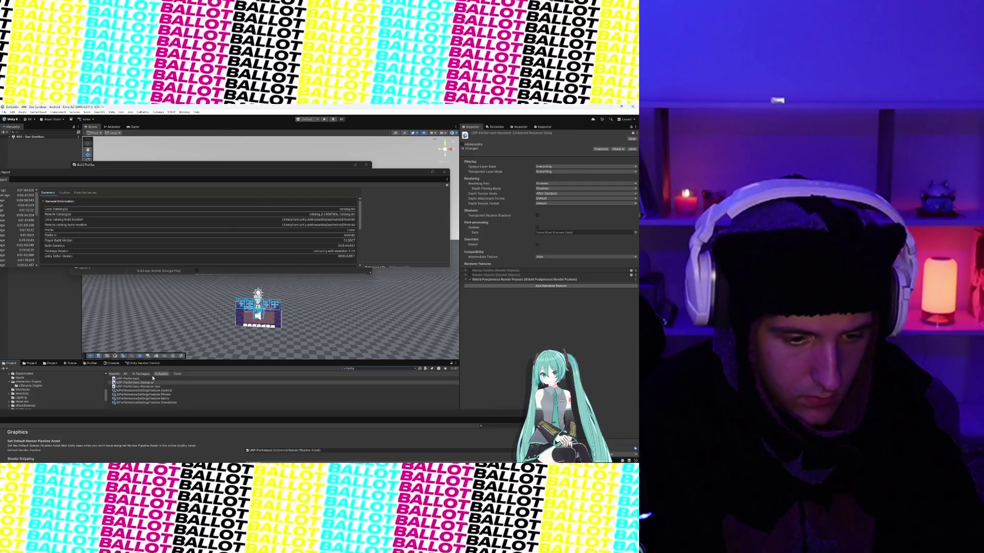
click(152, 380)
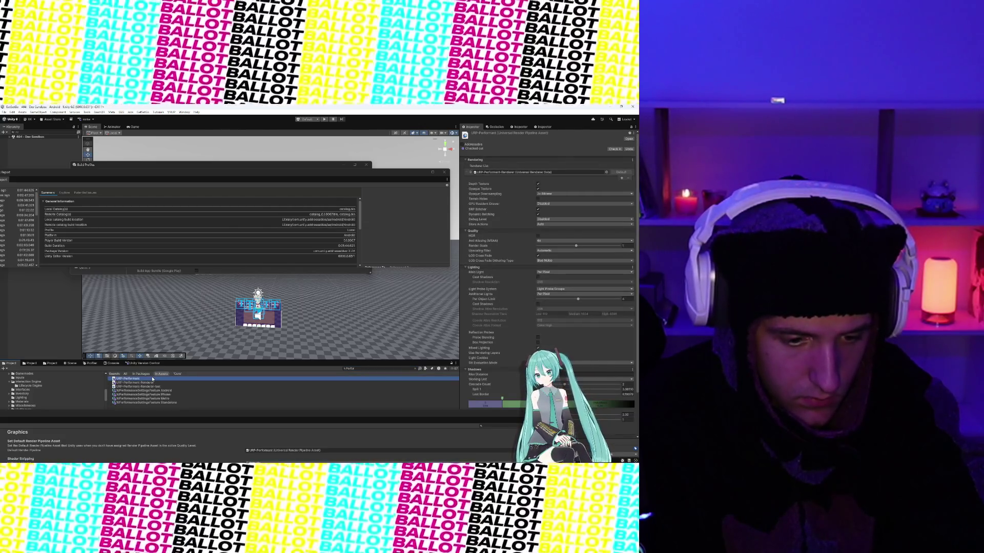
Duplicate URP-Performant and URP-Performant-Renderer into URP-Performant 1 and URP-Performant-Renderer 1.
drag(446, 417, 243, 431)
click(632, 160)
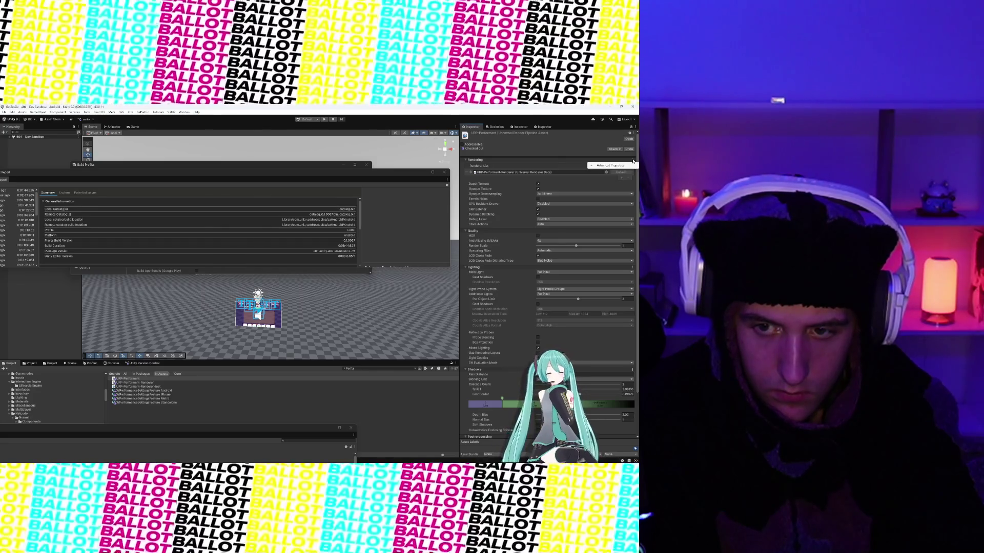
click(512, 160)
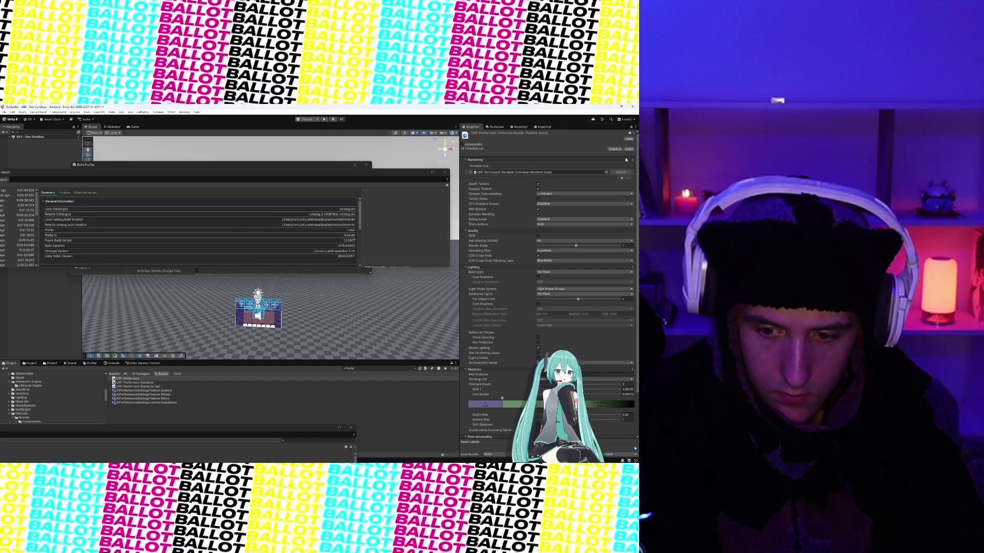
click(134, 378)
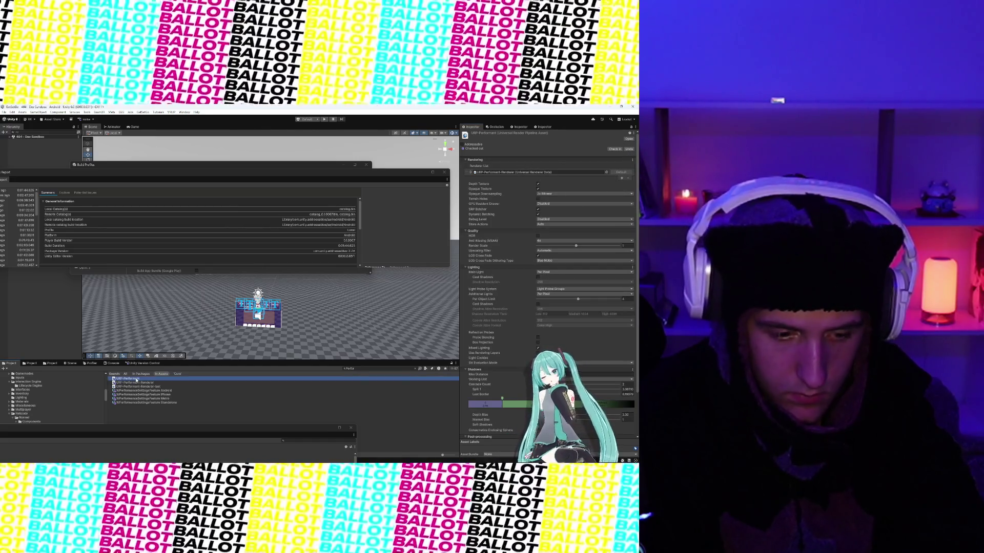
key(ctrl+d)
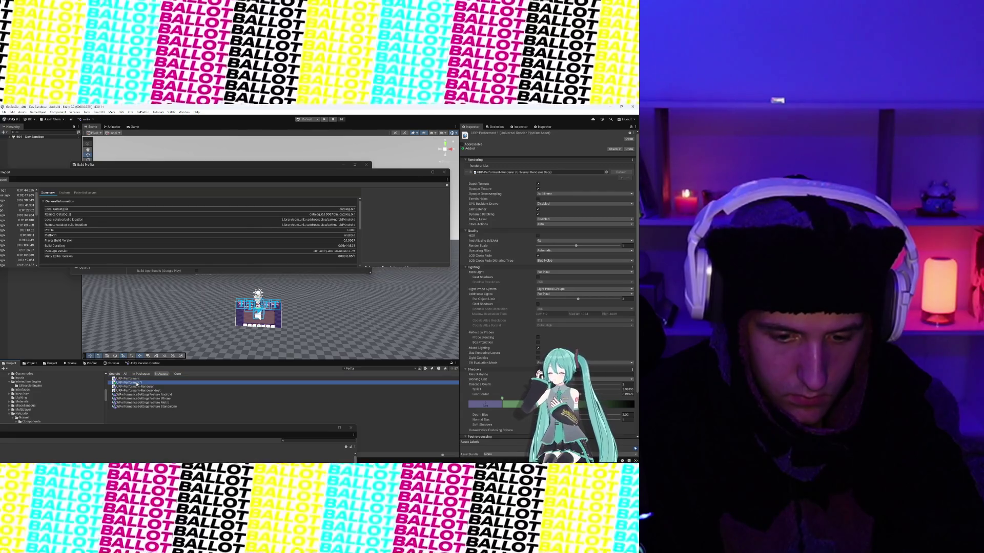
click(137, 387)
key(ctrl+d)
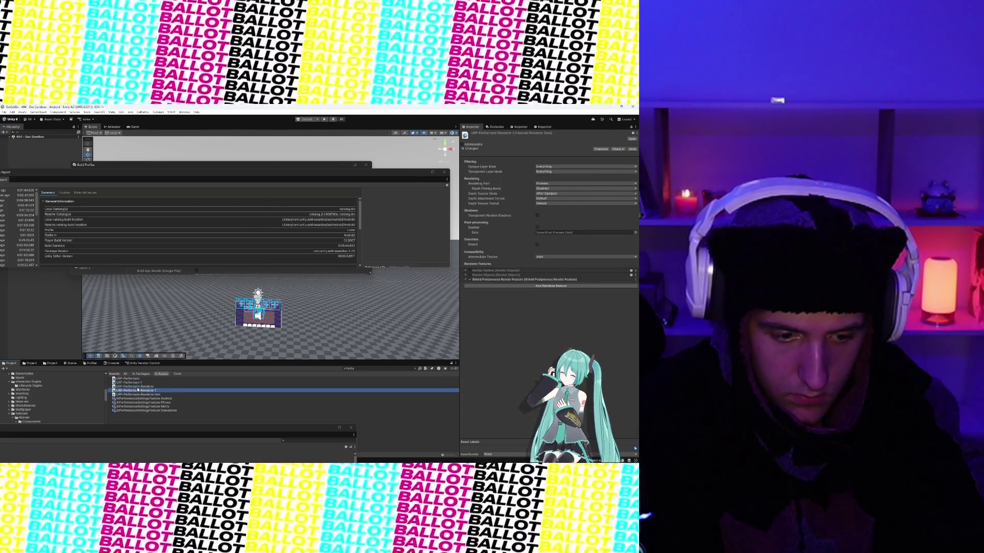
Inspect the new URP-Performant 1 asset's settings, then open the Edit menu.
click(136, 383)
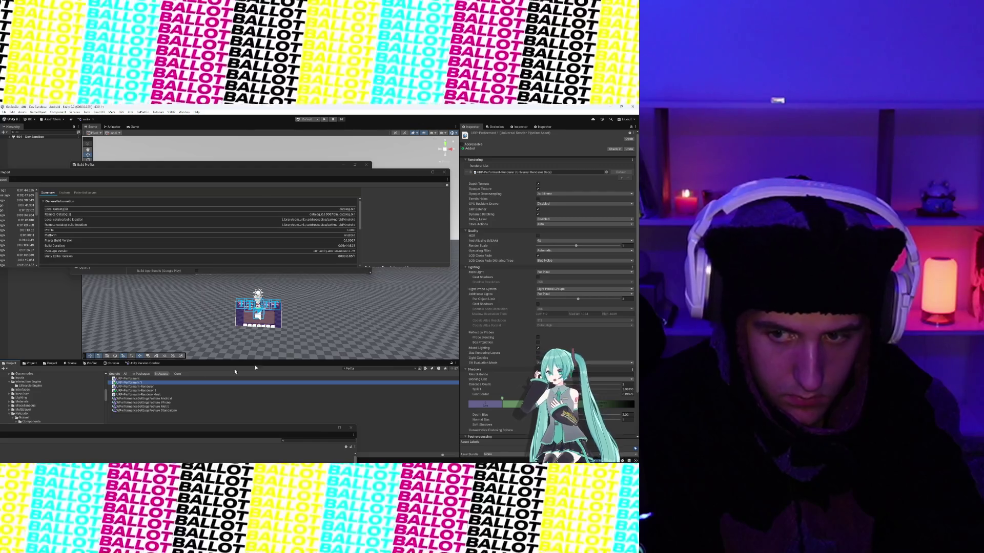
scroll(512, 239, down, 3)
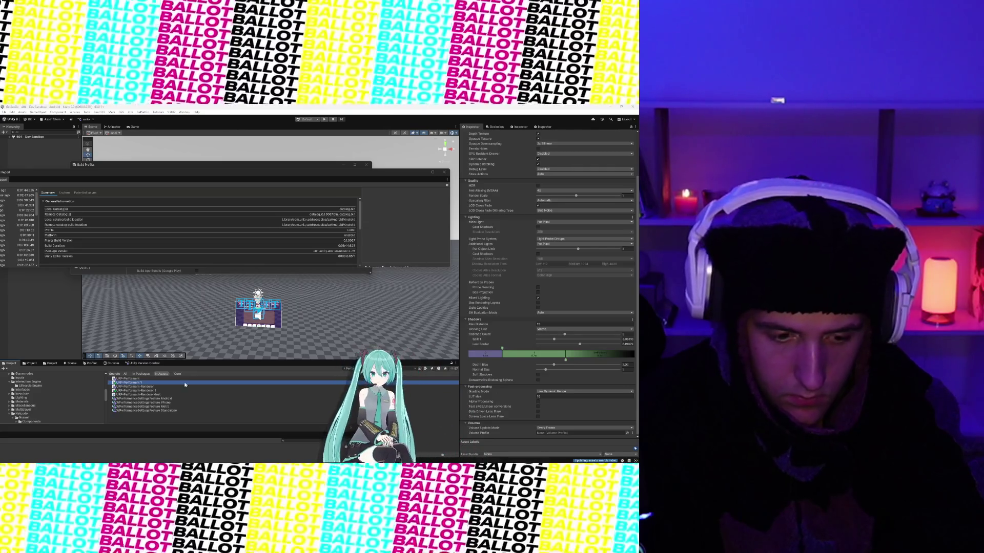
click(5, 112)
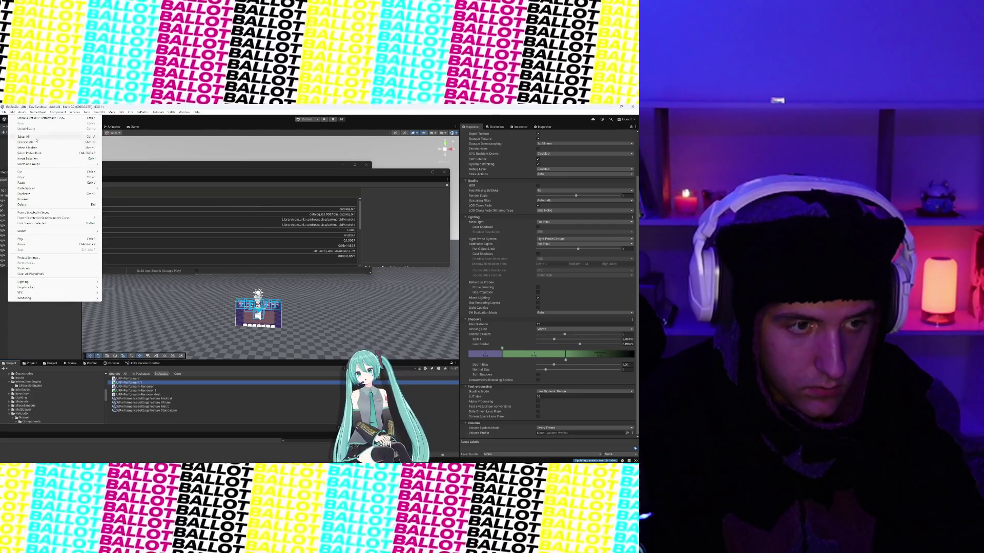
Set URP-Performant 1 as the Graphics Default Render Pipeline and confirm the change.
click(31, 258)
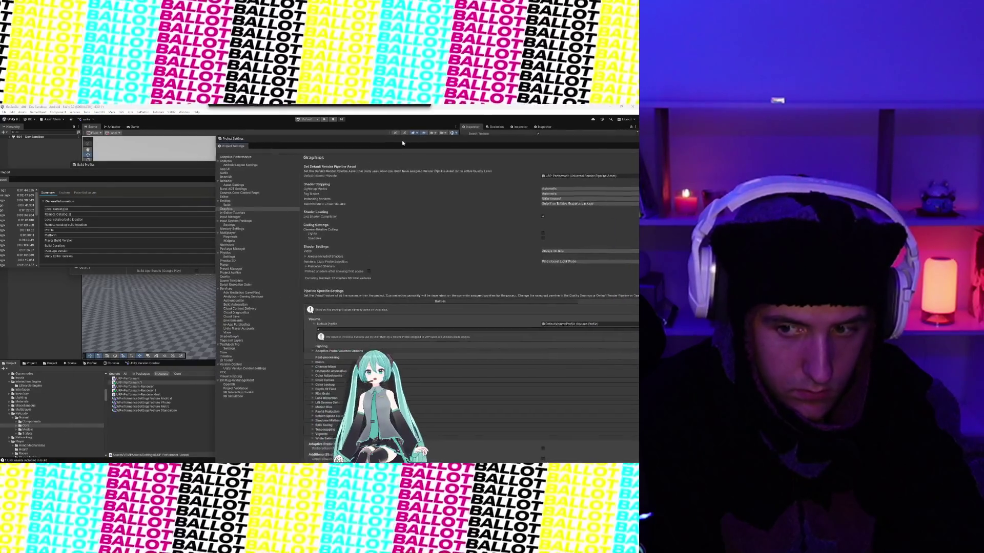
drag(116, 386, 582, 179)
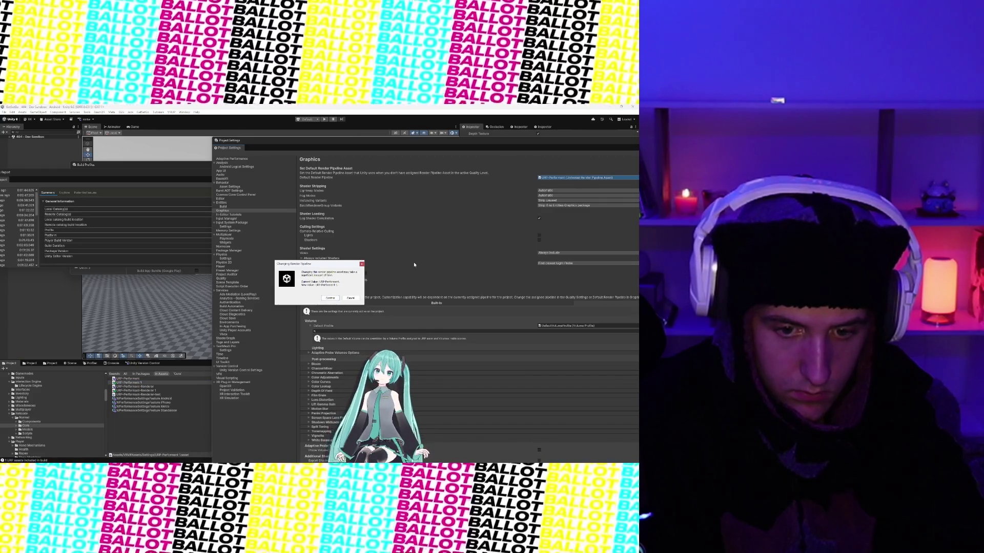
click(334, 300)
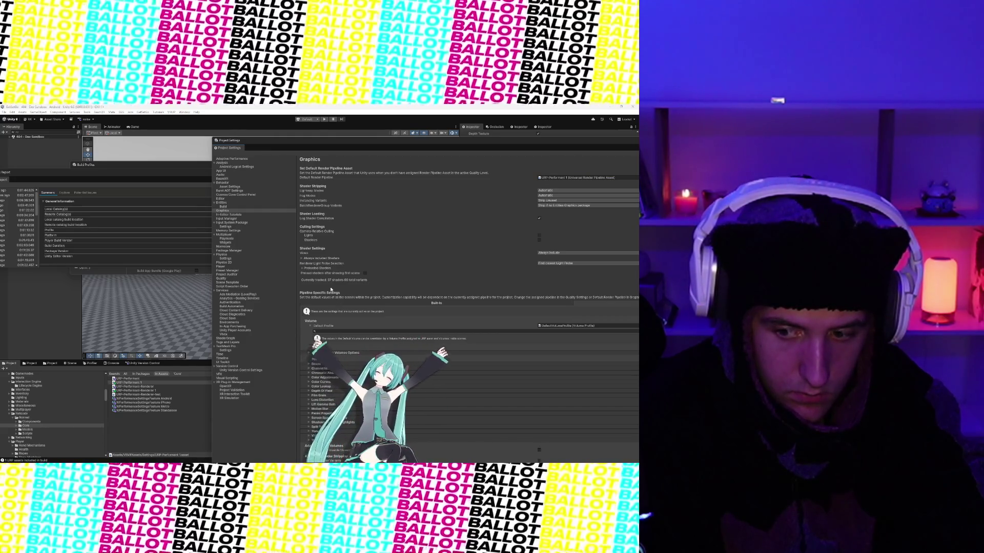
Inspect the URP-Performant-Renderer 1 asset's settings beside Project Settings.
scroll(313, 300, down, 2)
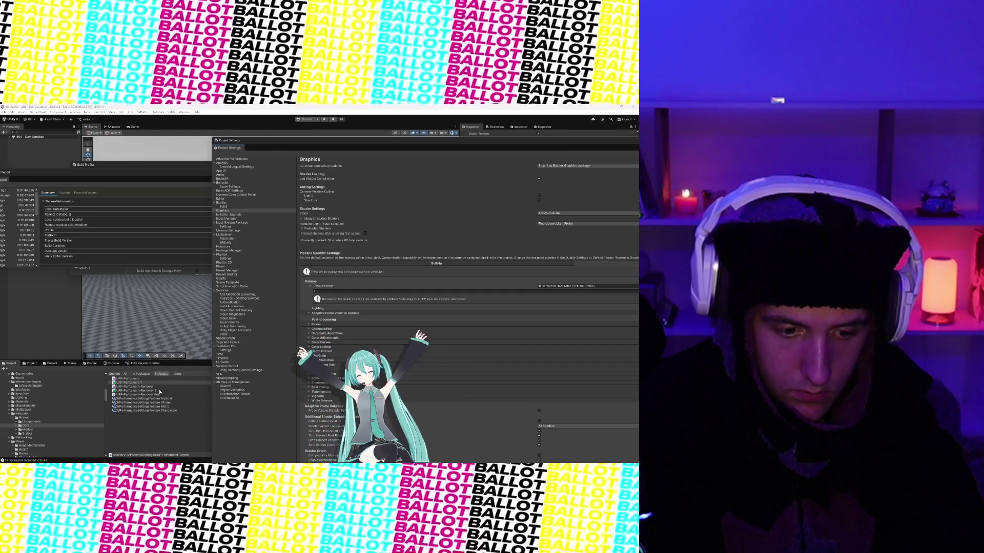
click(150, 394)
click(149, 390)
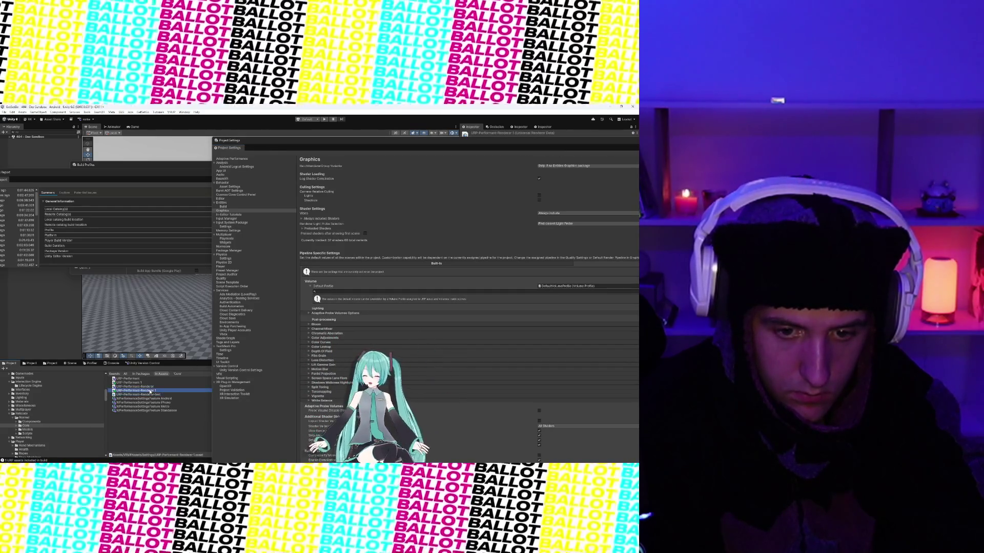
mouse_move(358, 144)
mouse_down()
mouse_move(102, 308)
mouse_move(100, 350)
mouse_move(113, 184)
mouse_move(135, 145)
mouse_up()
scroll(241, 242, up, 2)
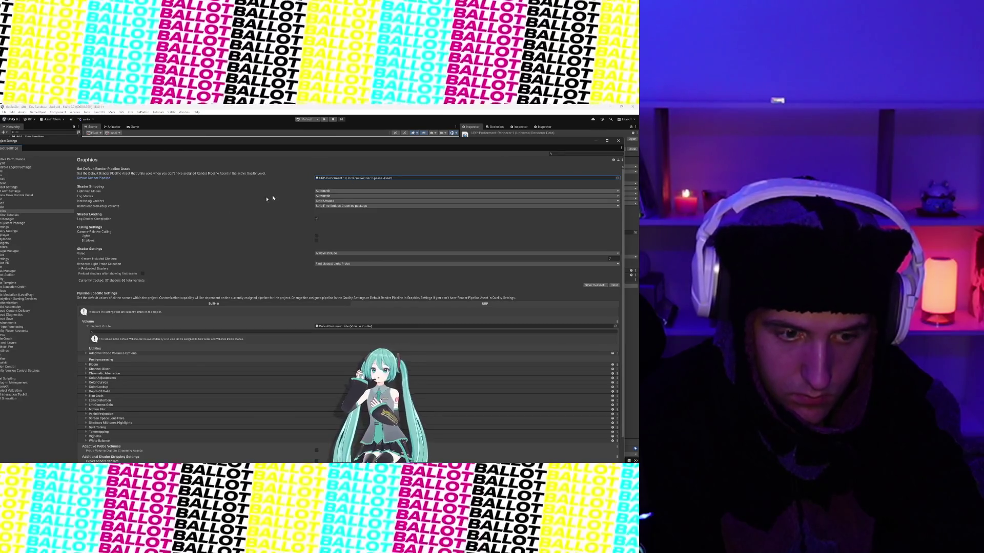
Move from the Graphics page to the Quality page in Project Settings.
scroll(195, 314, down, 2)
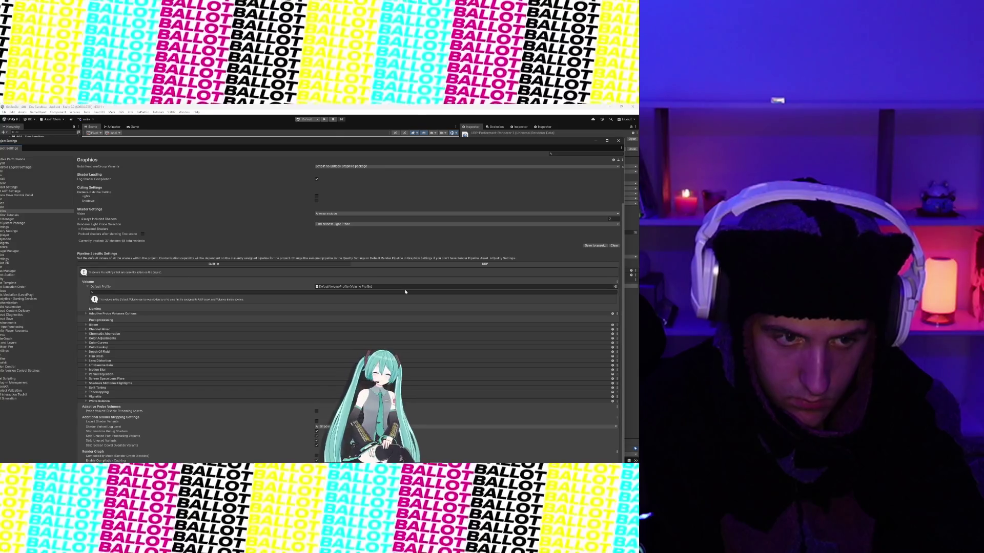
scroll(405, 292, up, 2)
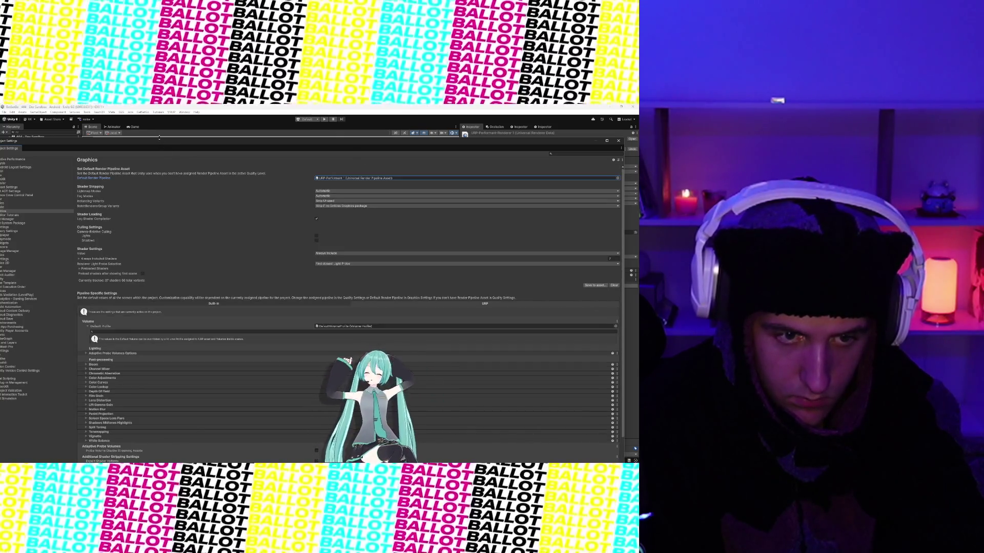
drag(160, 141, 191, 139)
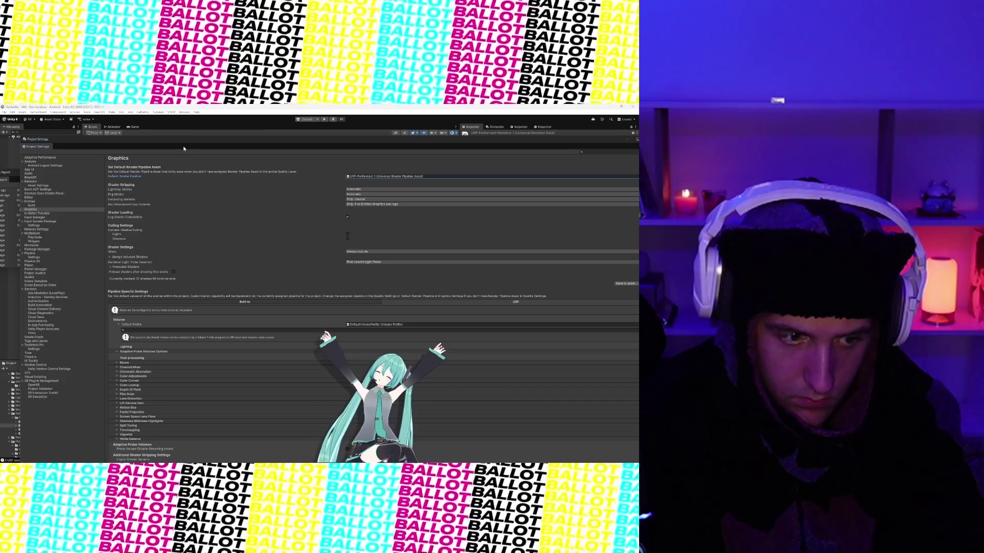
click(46, 278)
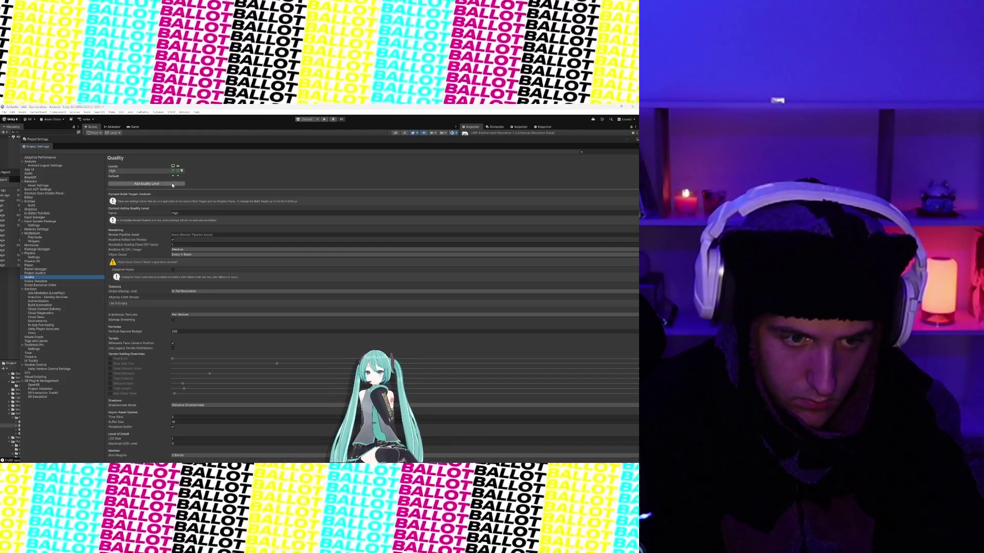
Add a new quality level and rename it Performant.
click(145, 183)
click(142, 175)
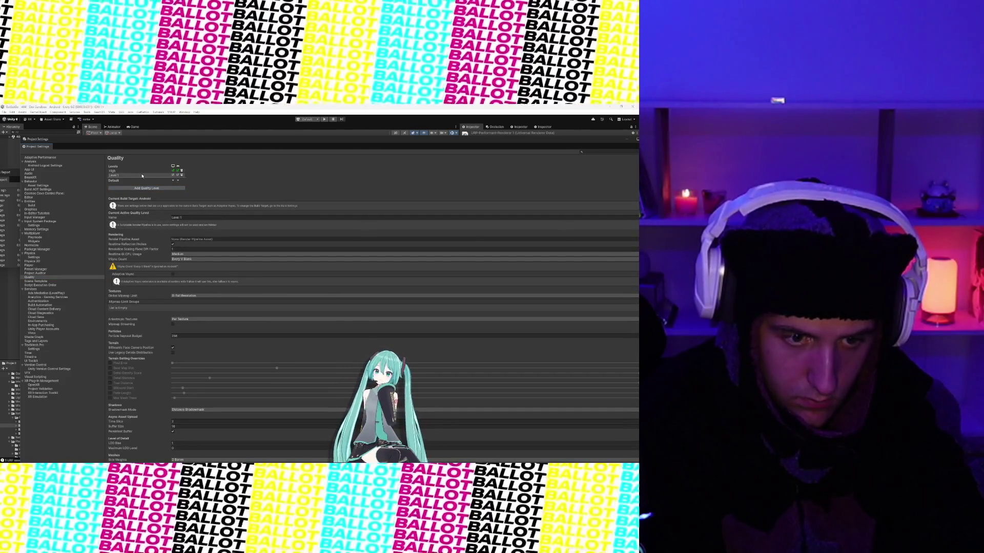
click(158, 216)
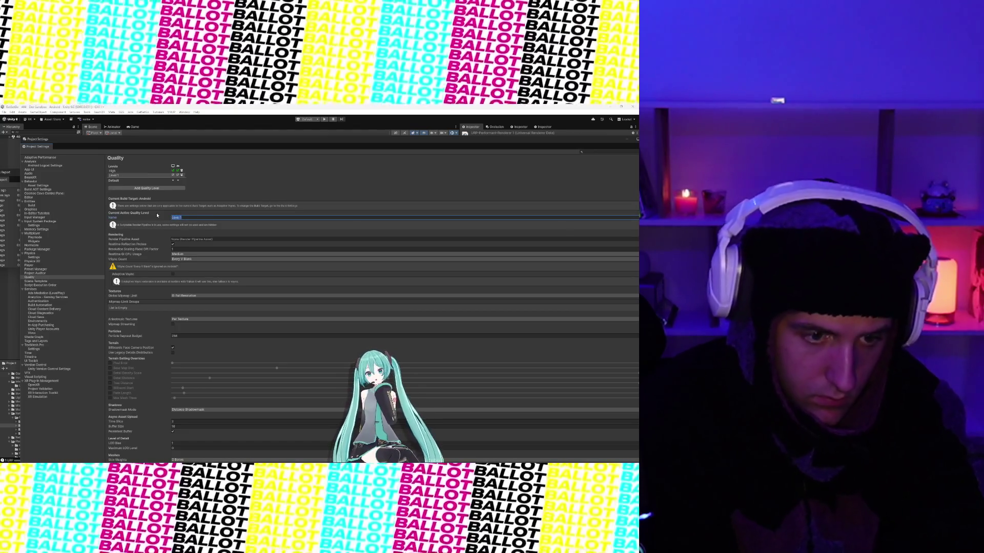
text(Performant)
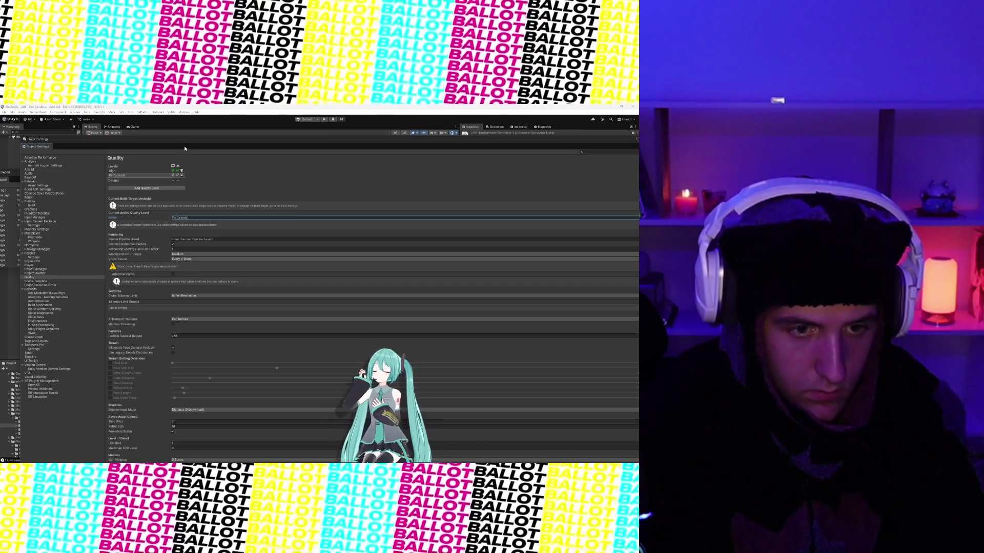
Assign URP-Performant 1 as Performant's Render Pipeline Asset, keeping Distance Shadowmask.
mouse_move(185, 148)
mouse_down()
mouse_move(309, 196)
mouse_move(396, 200)
mouse_up()
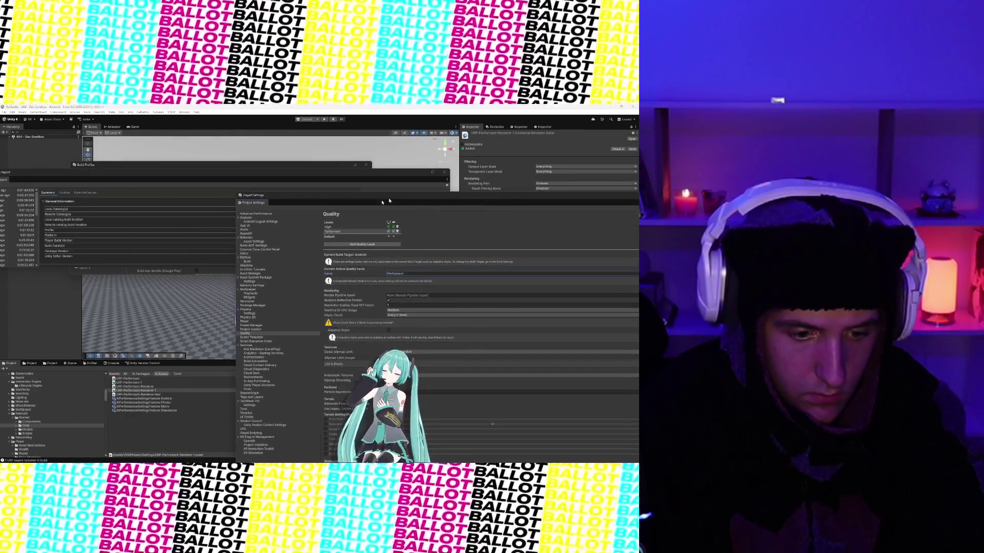
drag(440, 295, 439, 296)
drag(130, 392, 440, 296)
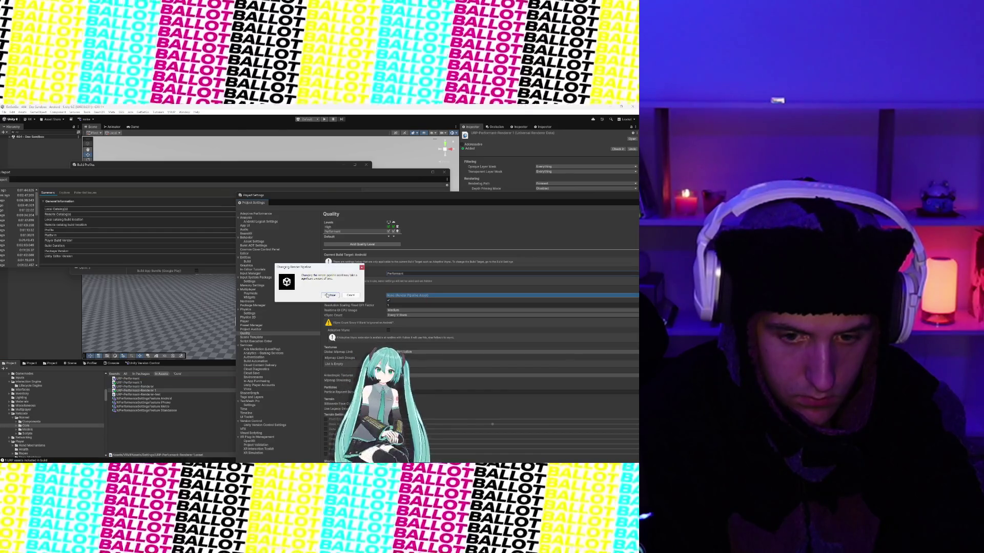
click(330, 295)
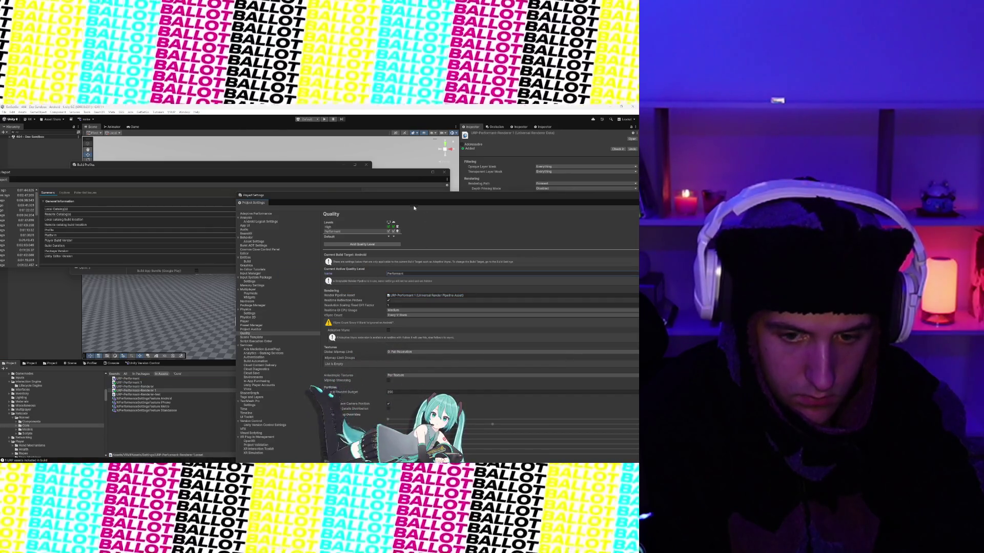
mouse_move(412, 197)
mouse_down()
mouse_move(307, 149)
mouse_move(245, 148)
mouse_up()
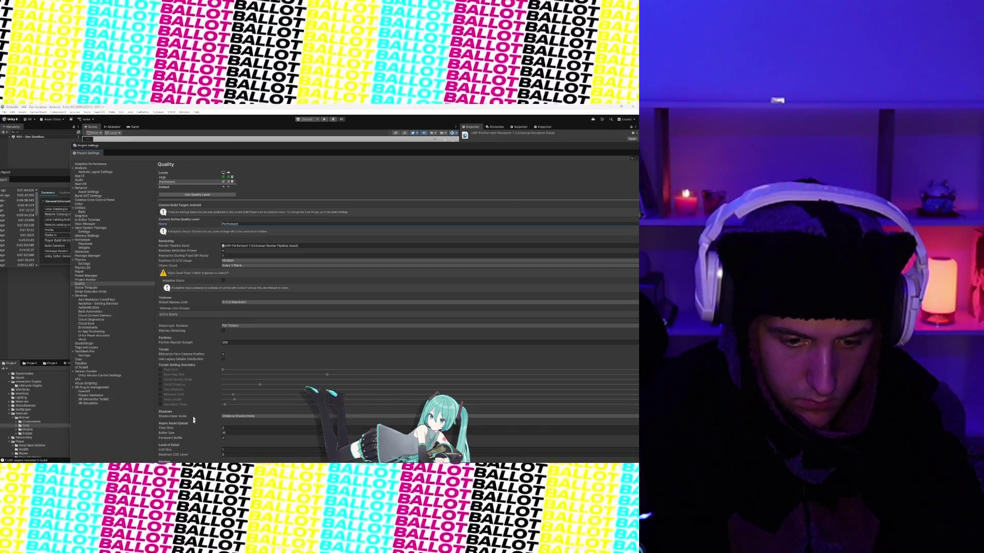
click(182, 418)
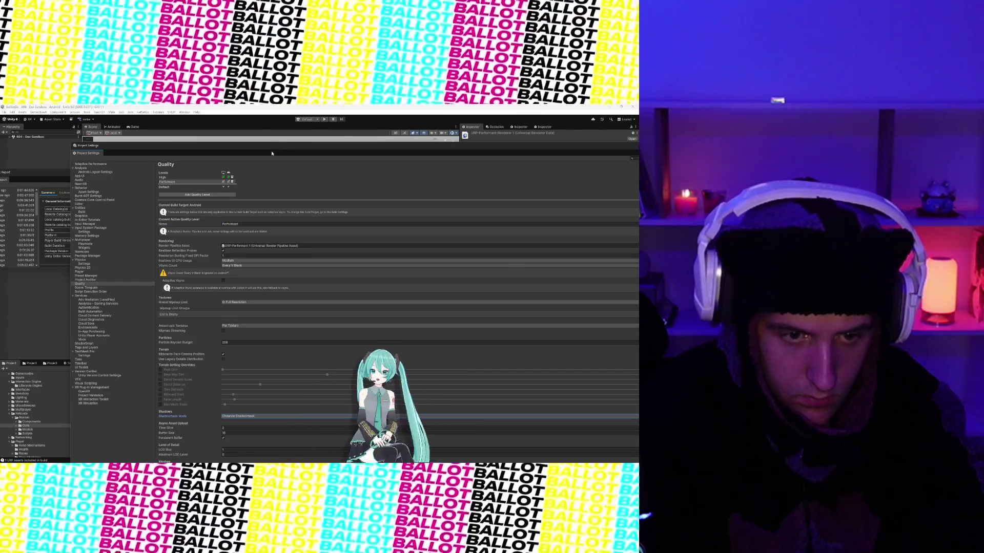
mouse_move(183, 149)
mouse_down()
mouse_move(100, 121)
mouse_move(113, 112)
mouse_up()
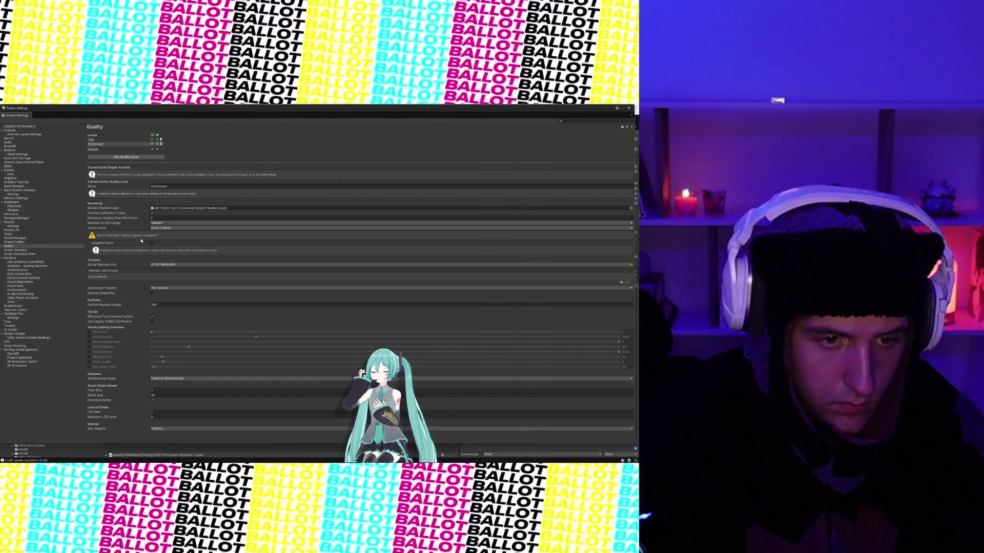
Set the Performant level's VSync Count to Don't Sync.
click(160, 231)
click(168, 233)
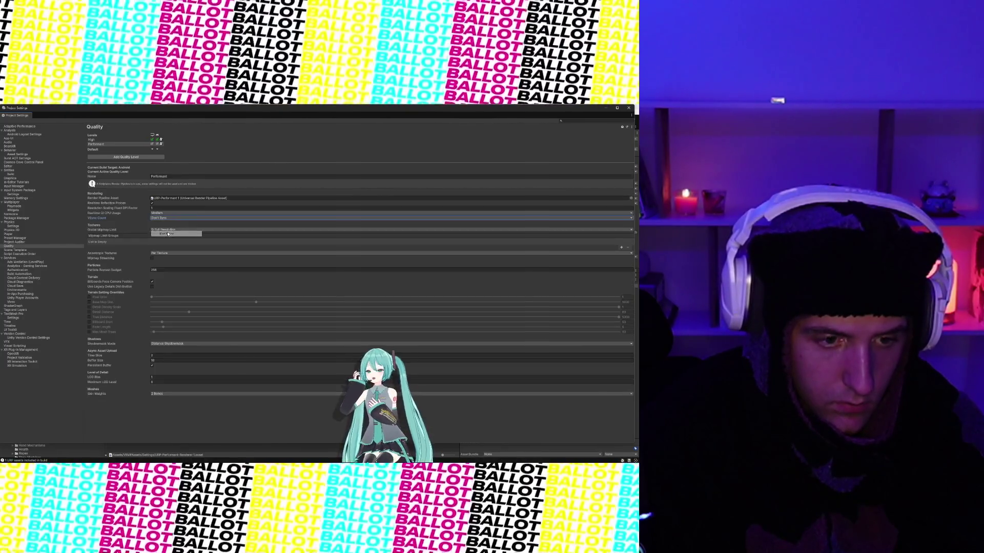
click(165, 219)
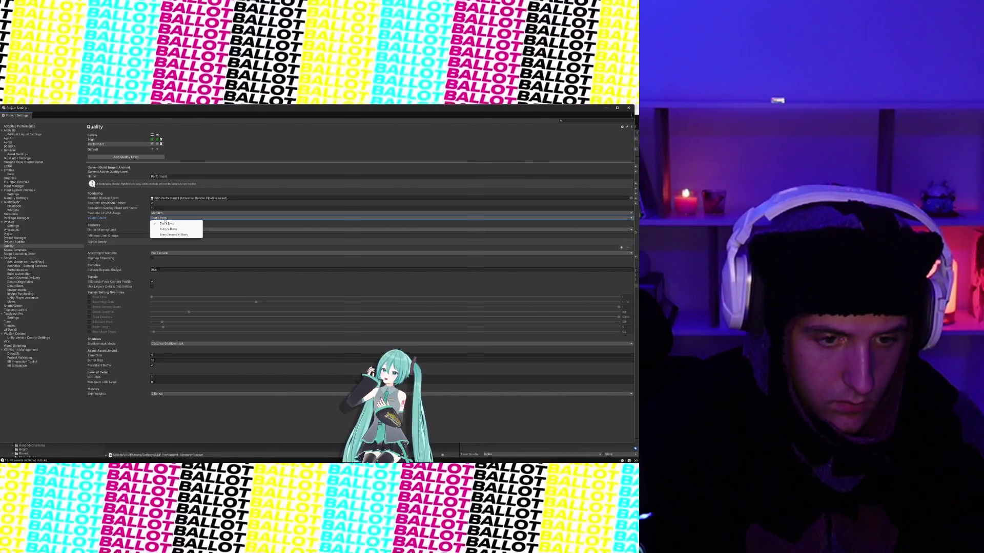
click(92, 220)
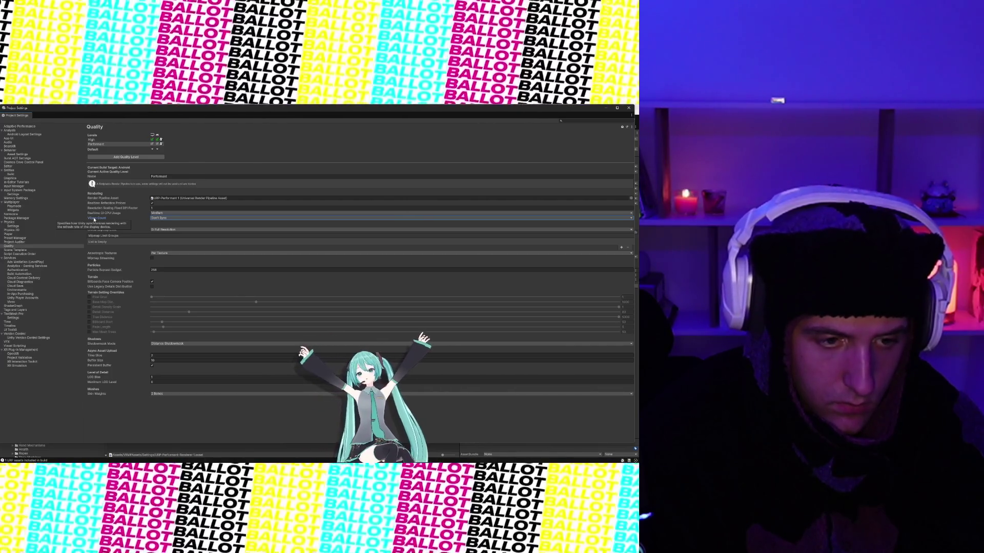
click(160, 217)
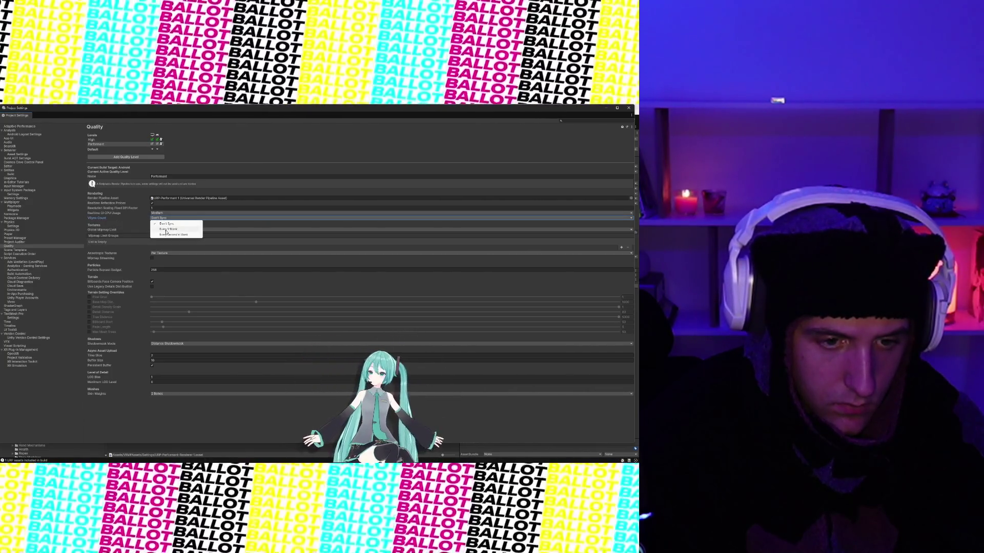
click(167, 229)
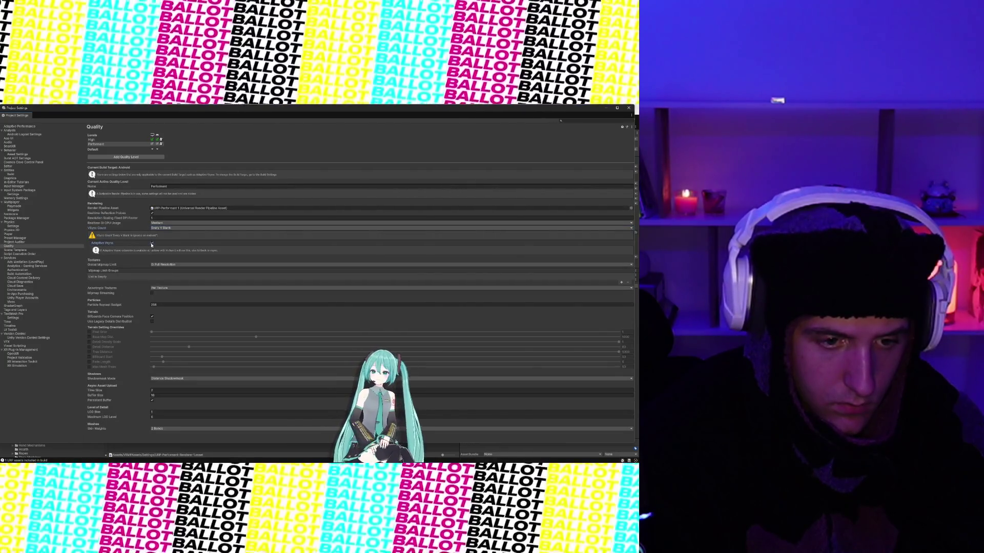
click(159, 228)
click(172, 244)
click(162, 228)
click(163, 233)
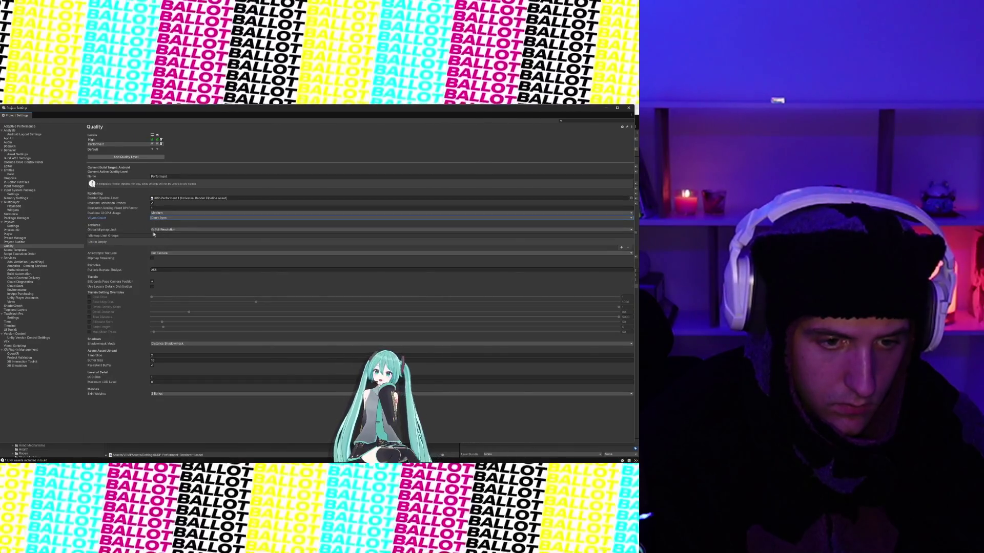
Keep Realtime GI CPU Usage at Medium and Anisotropic Textures at Per Texture.
click(100, 214)
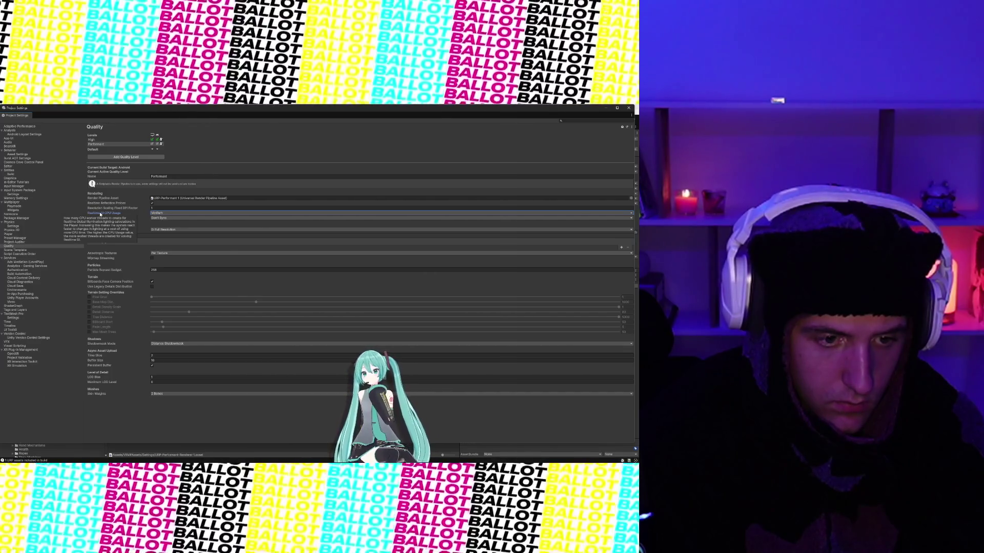
click(153, 213)
click(162, 220)
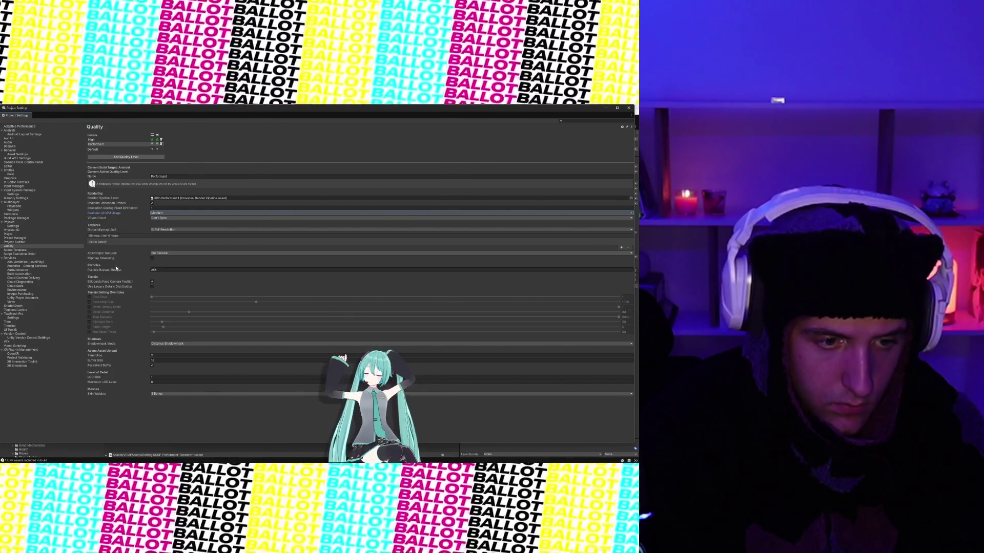
click(154, 253)
click(166, 264)
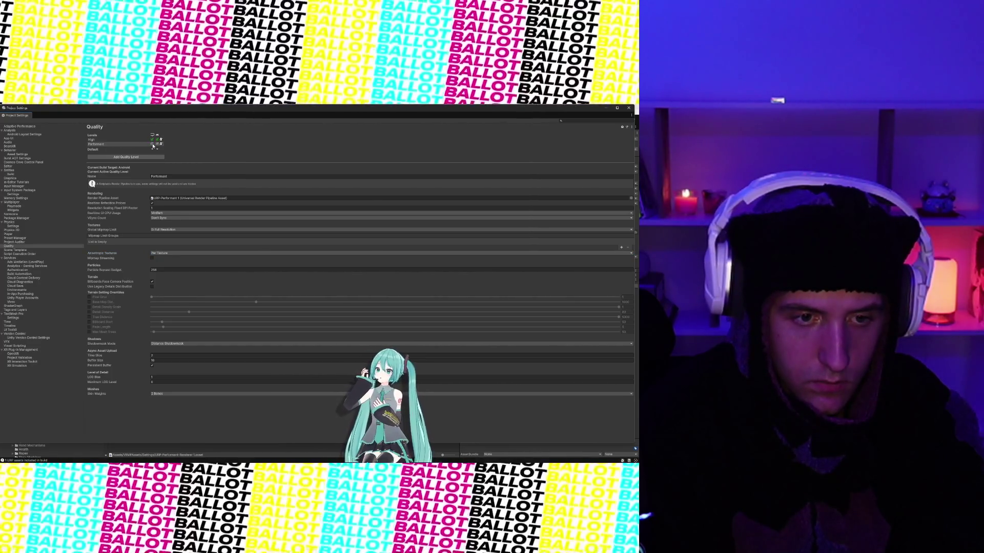
Drag Performant above High in the Levels list and pick Android's default quality level.
click(152, 144)
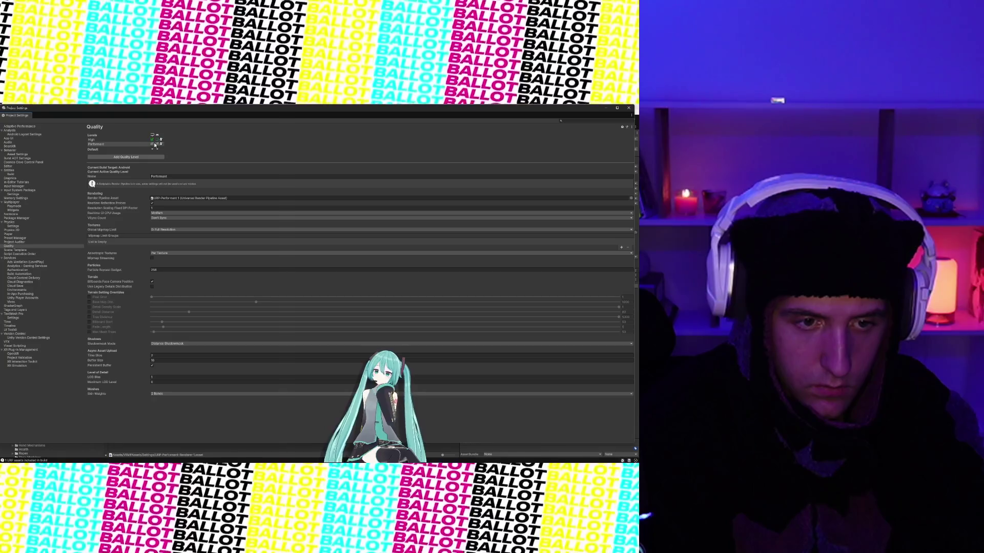
click(152, 145)
drag(139, 144, 139, 139)
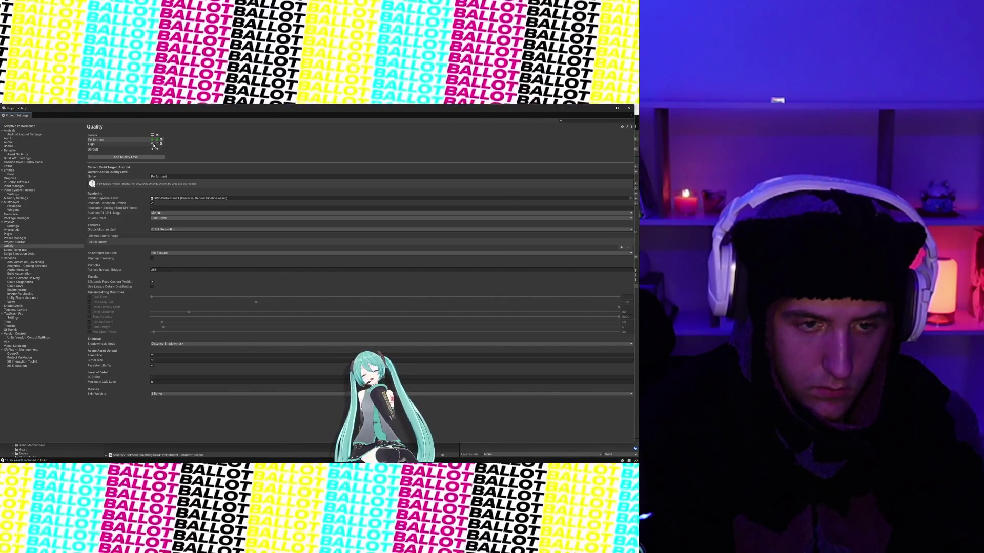
click(158, 150)
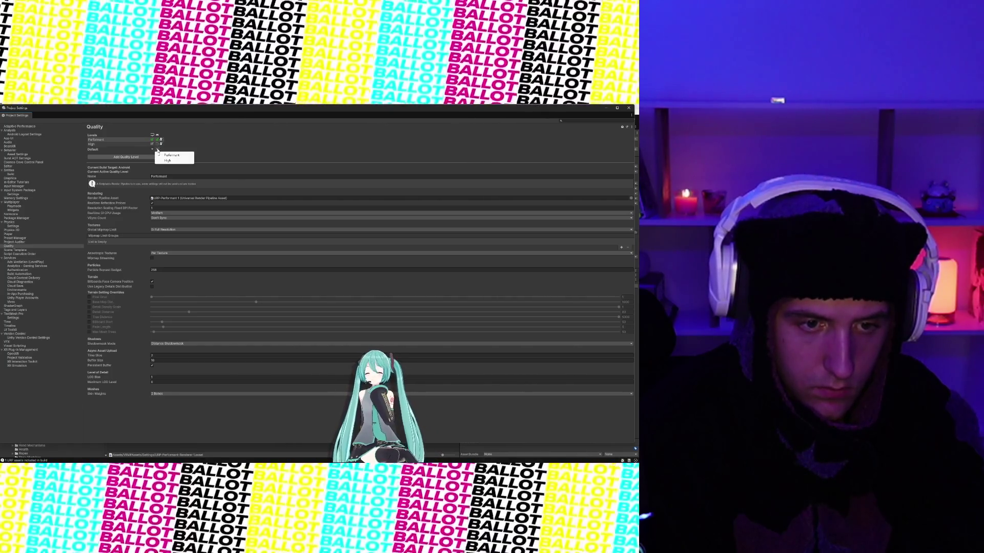
click(188, 146)
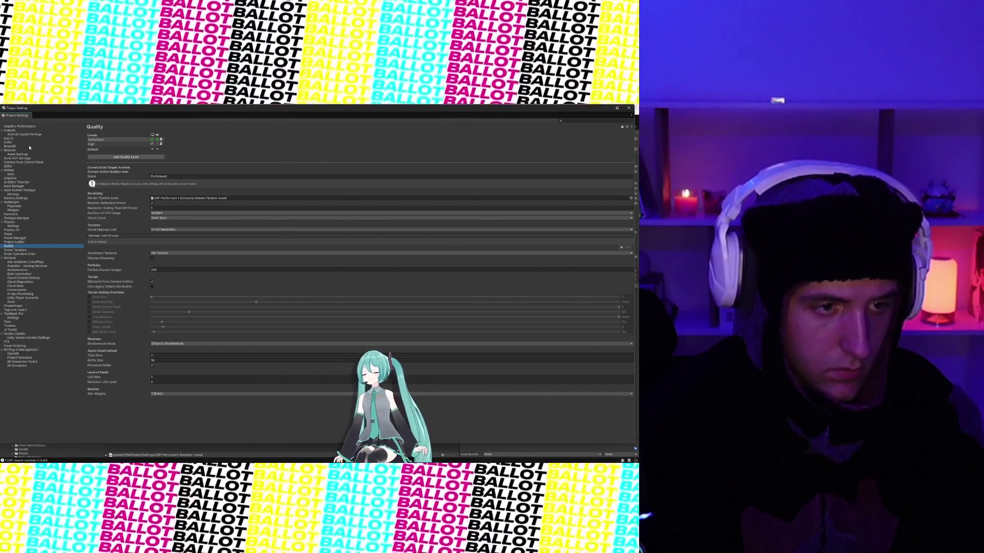
Glance at the BeamXR, Asset Settings and Entities Build pages, then close Project Settings.
click(28, 146)
click(26, 154)
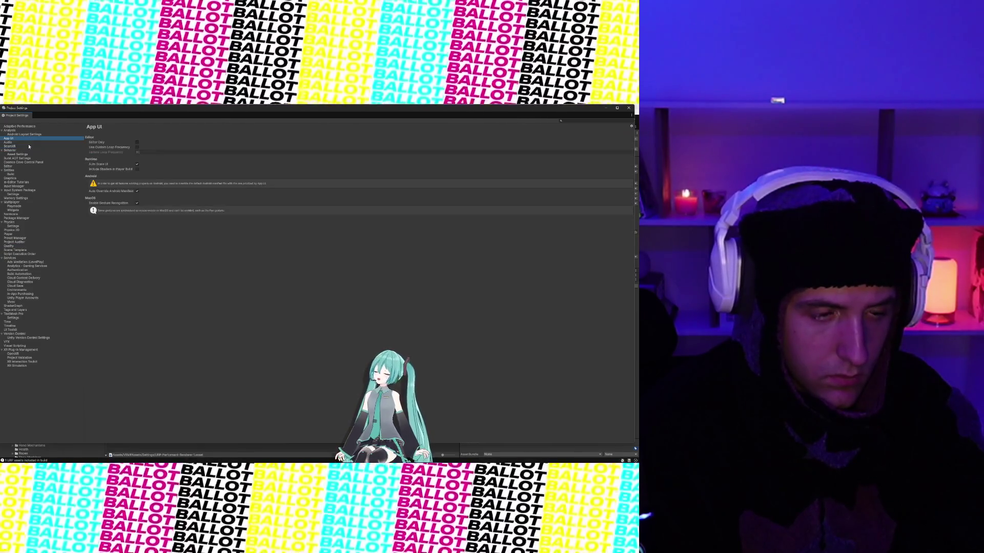
click(11, 174)
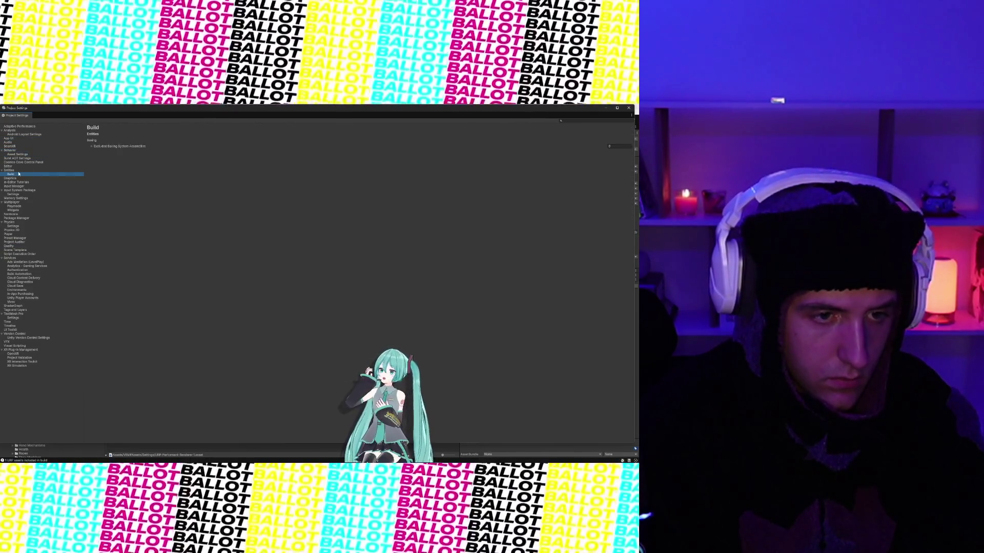
click(627, 109)
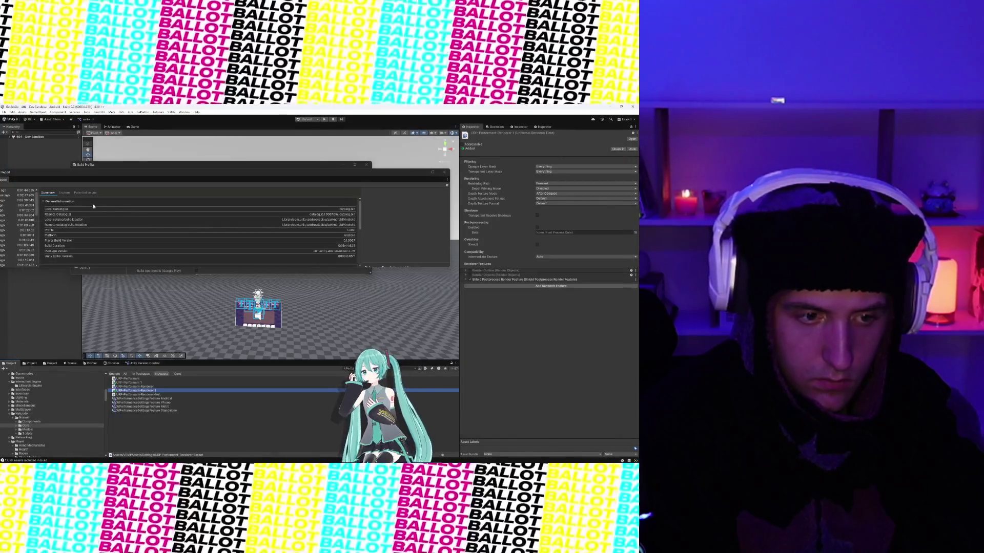
Build and run the Android profile, overwriting the existing APK file.
click(6, 112)
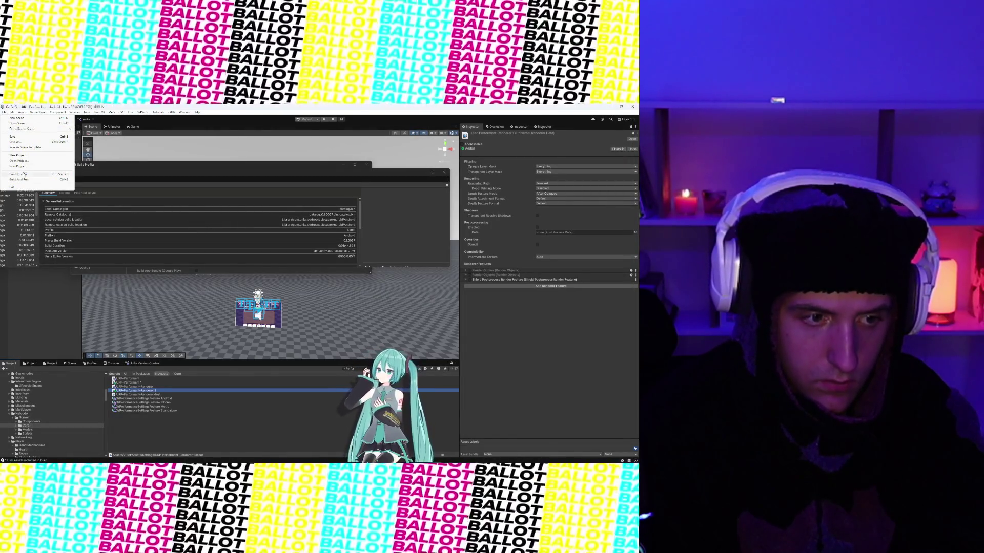
click(47, 166)
scroll(315, 209, up, 1)
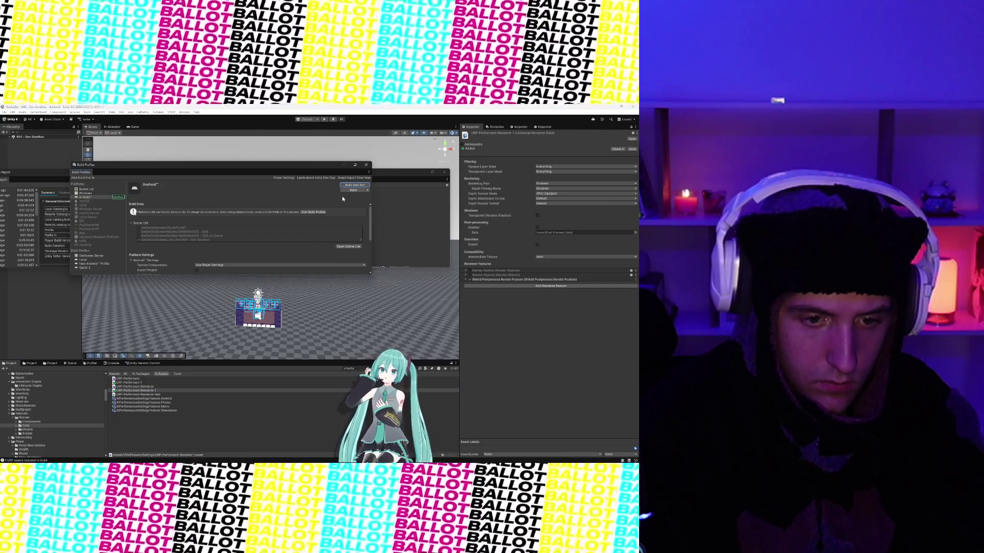
click(356, 186)
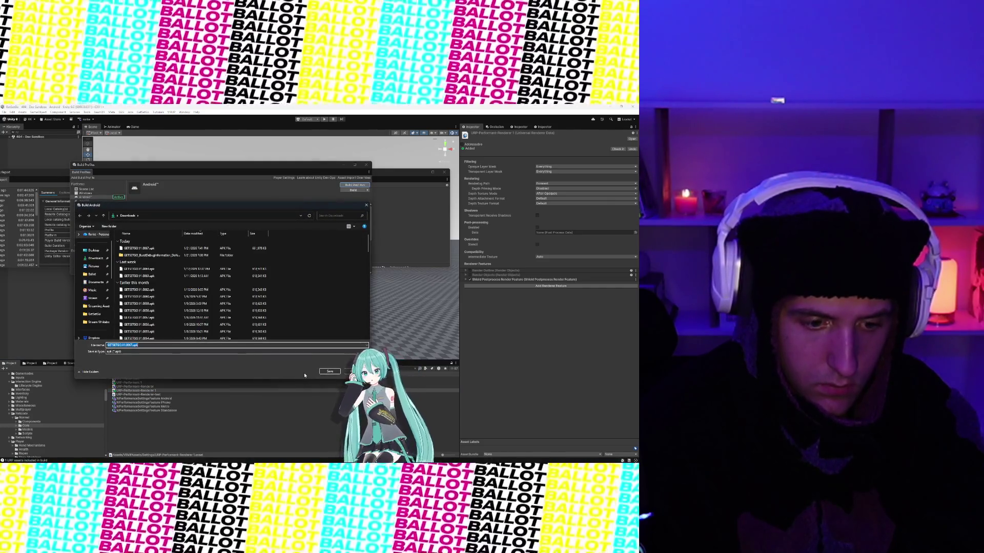
key(Return)
key(y)
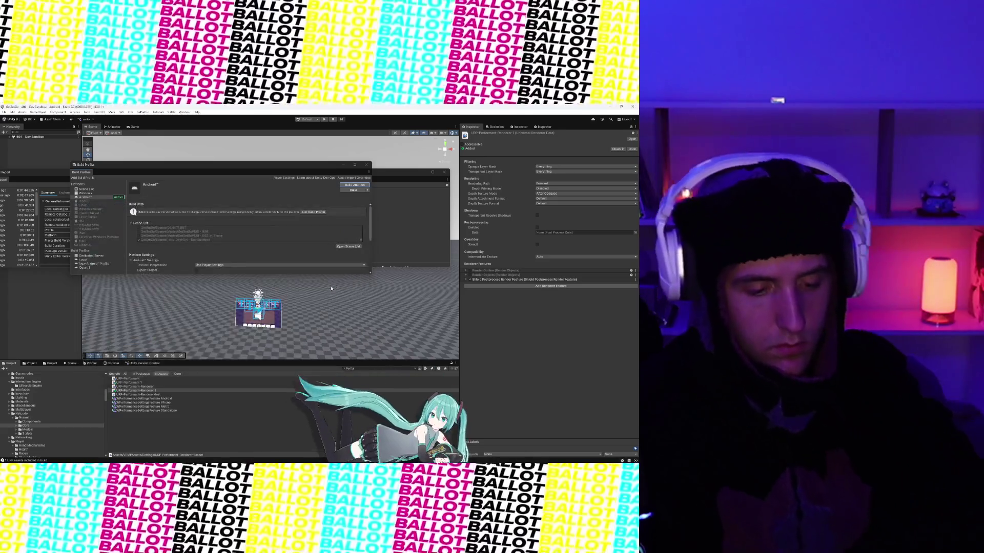